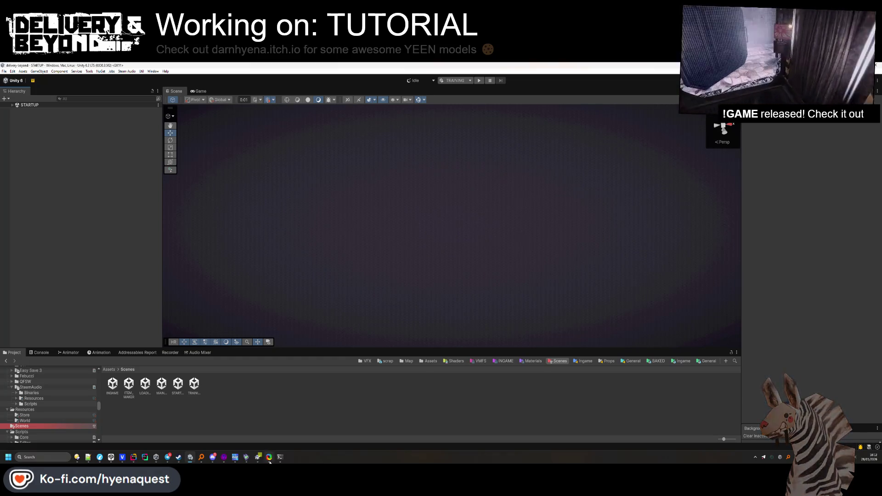
Restore the steamcmd upload console over Unity, then bring up the Steam window
left_click(283, 459)
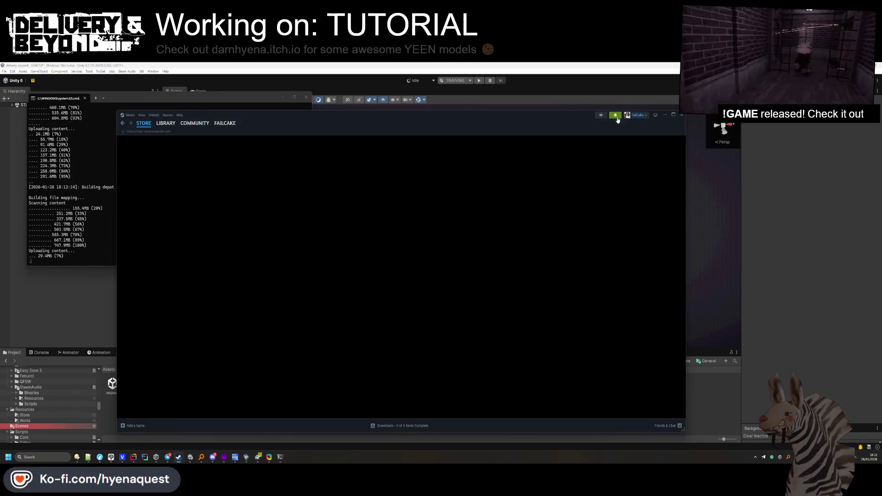
left_click(617, 117)
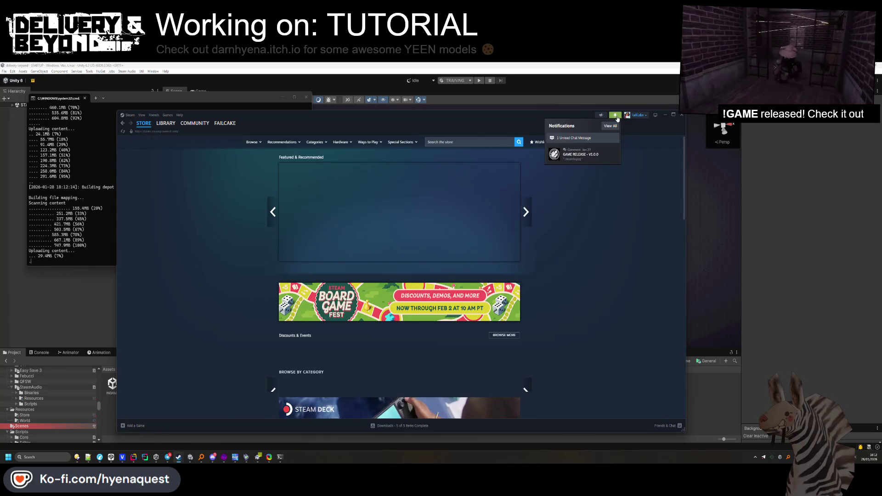
Move Steam aside and show Delivery & Beyond's Properties on the Game Versions & Betas page
left_click_drag(171, 123, 313, 105)
left_click(313, 105)
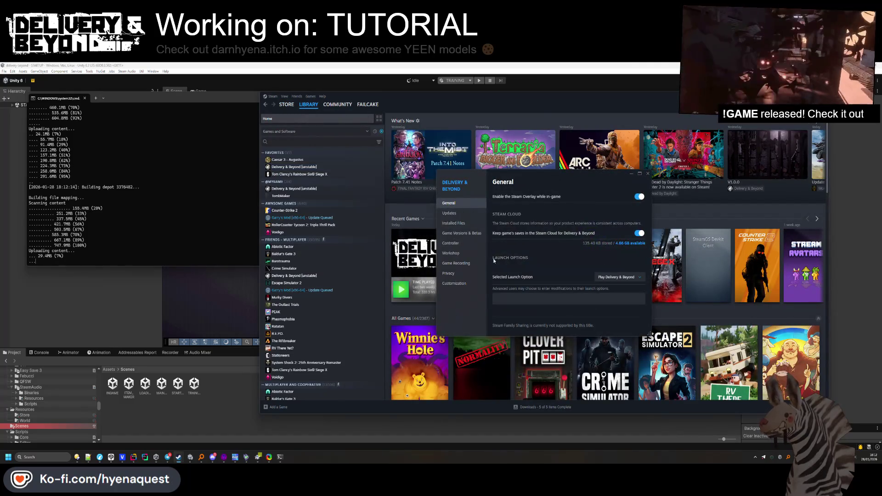
left_click(450, 223)
left_click(447, 234)
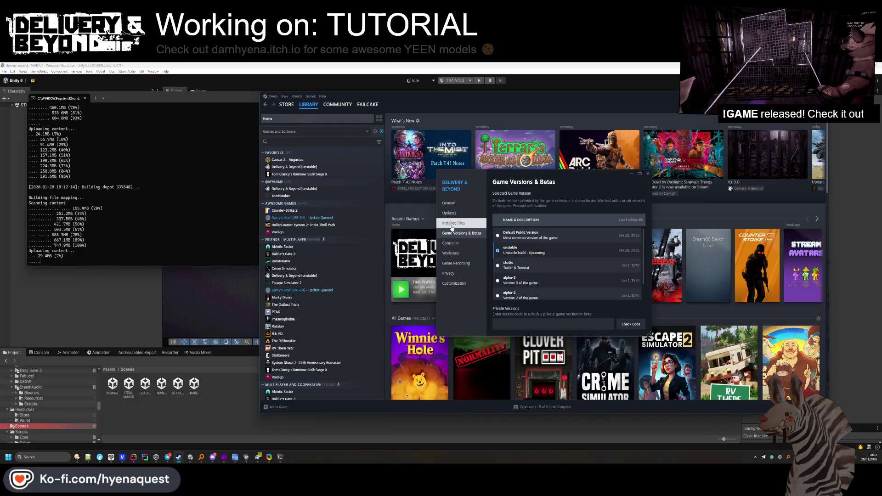
scroll(522, 266, "down", 1)
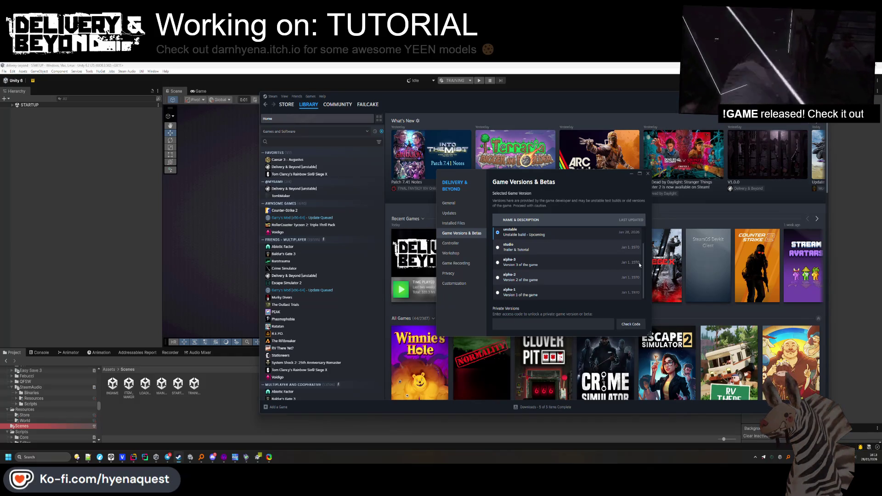
Verify Delivery & Beyond's installed game files, recheck Game Versions & Betas, and close Properties
left_click(450, 227)
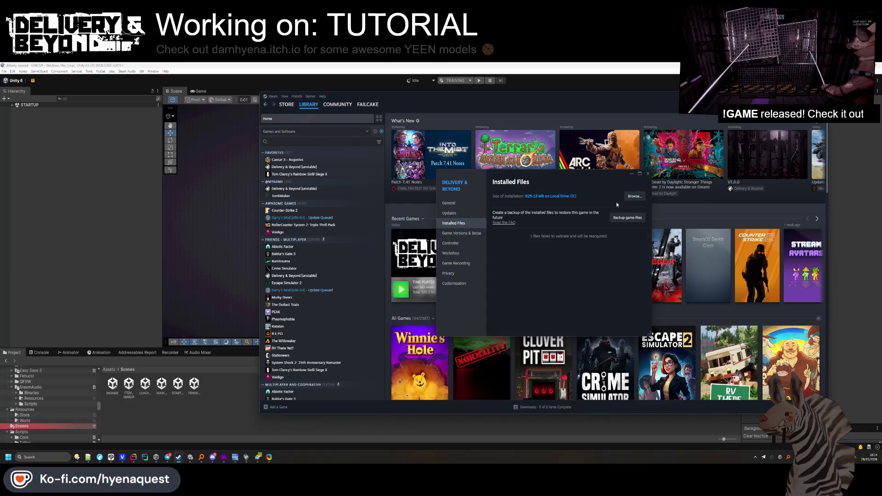
left_click(464, 224)
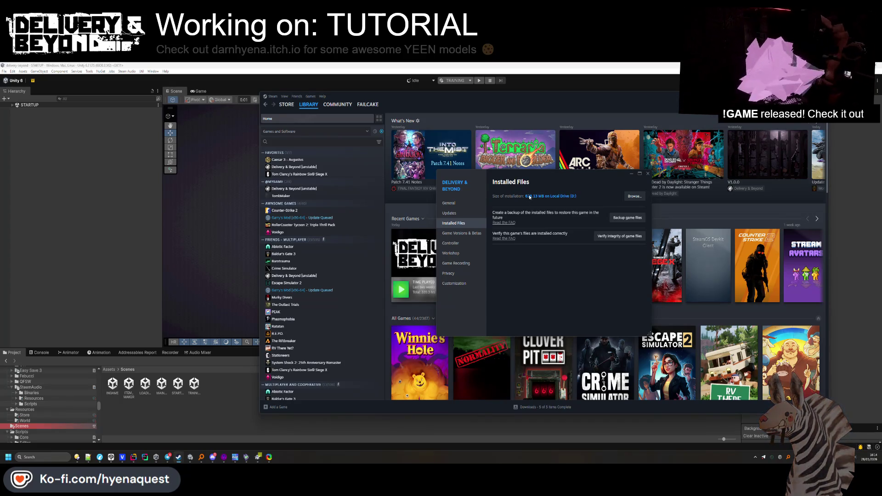
left_click(465, 234)
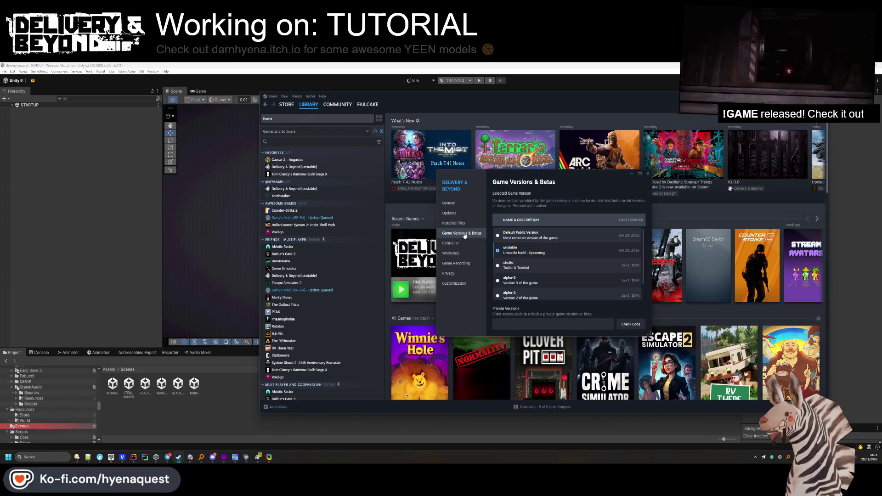
scroll(637, 243, "down", 1)
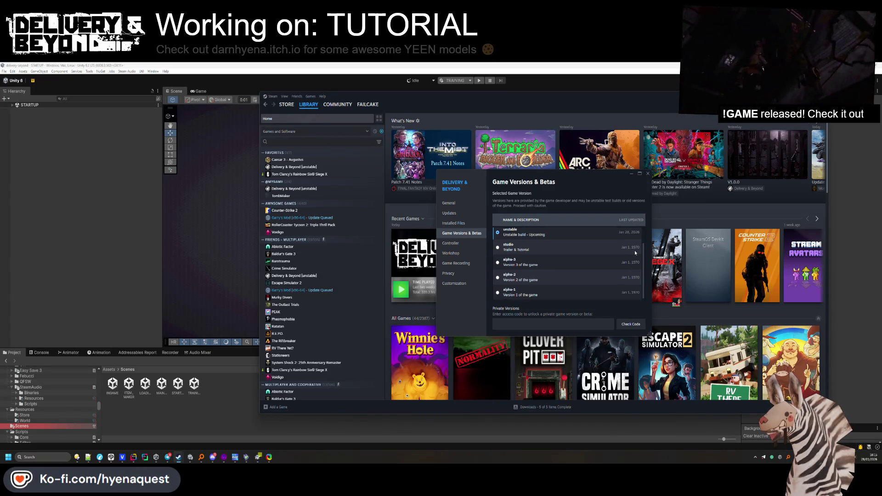
left_click(647, 175)
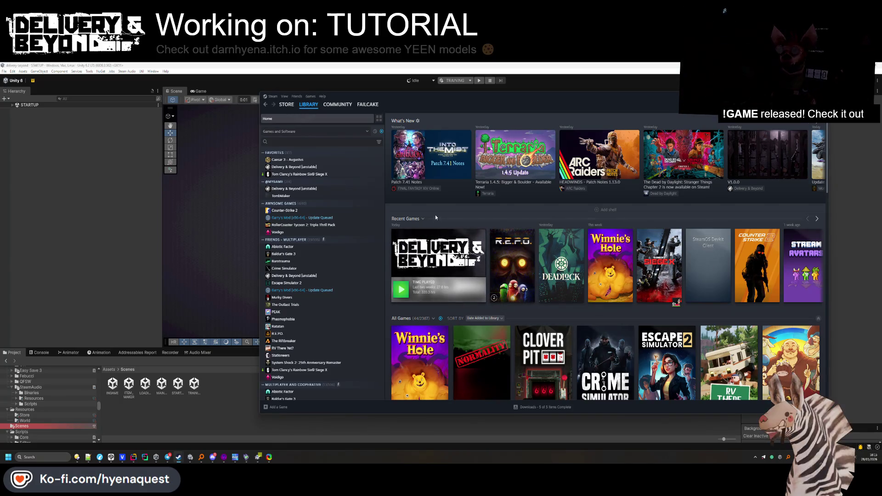
Open the Delivery & Beyond page from Recent Games and launch it with PLAY
left_click(428, 248)
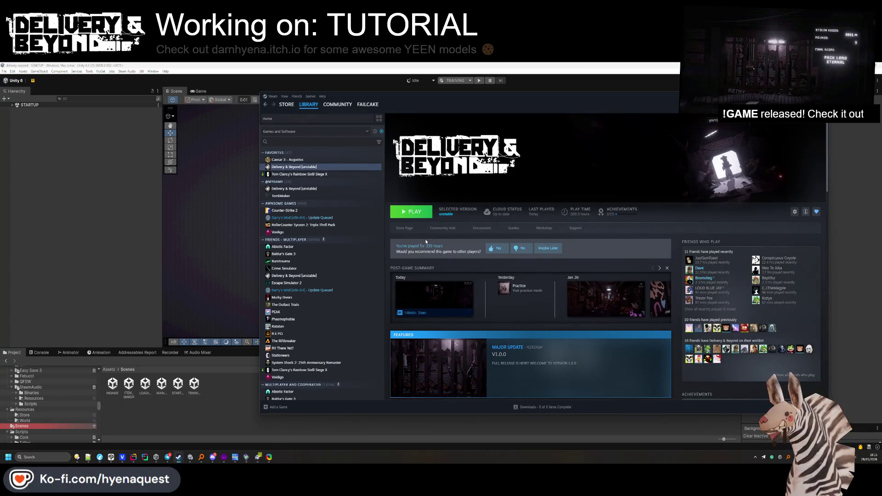
left_click(418, 214)
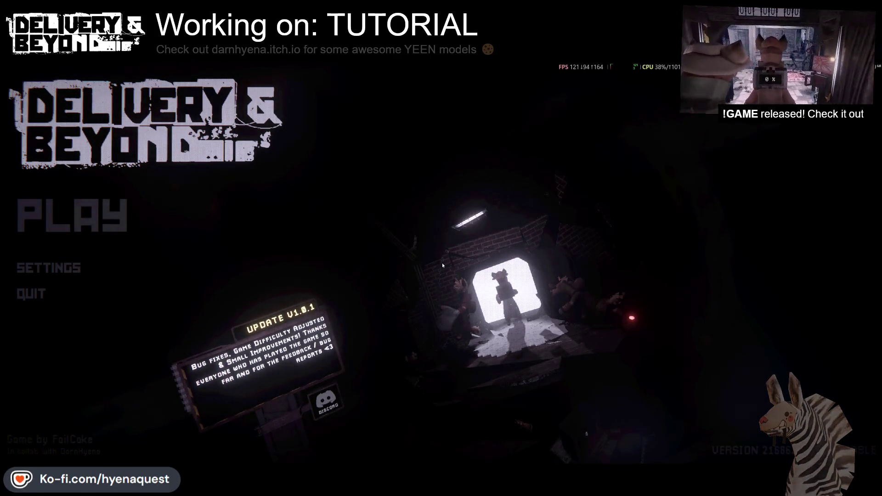
Switch briefly to Steam and back, then open the main menu's PLAY options
key("alt+Tab")
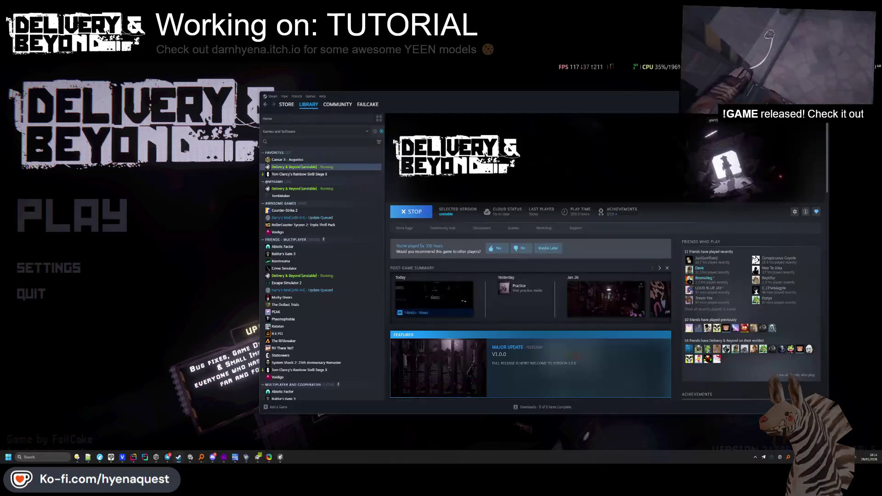
key("alt+Tab")
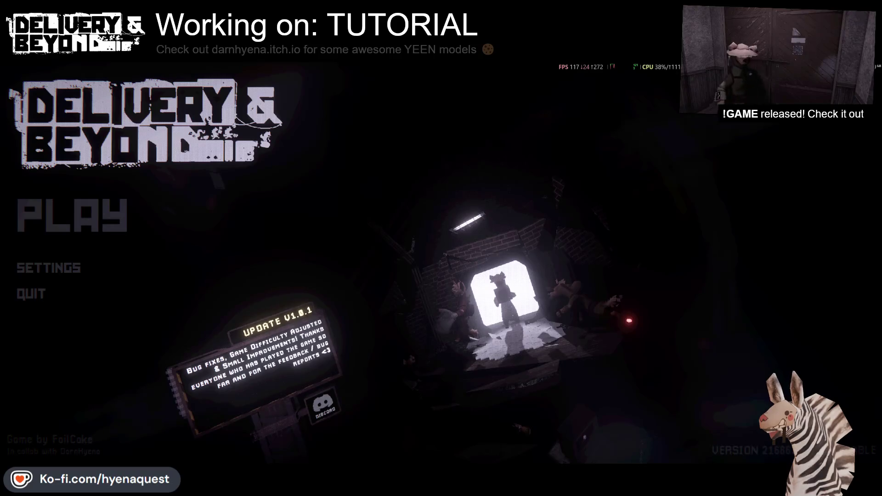
left_click(79, 212)
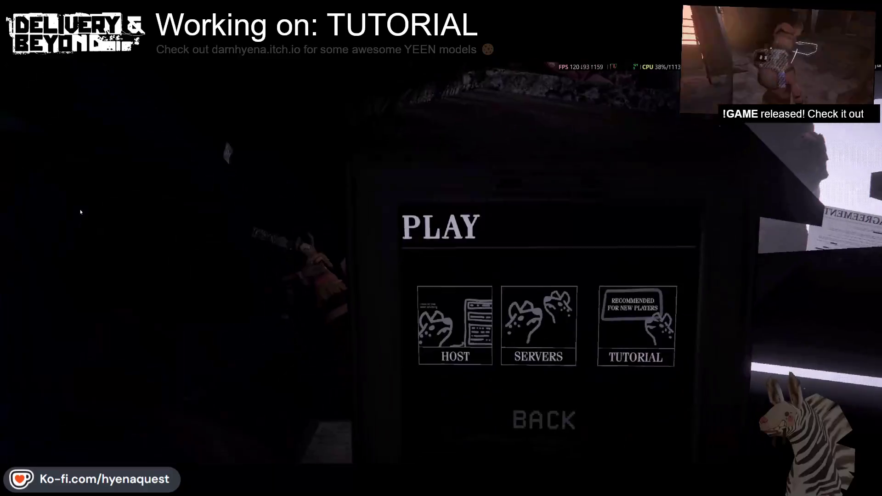
Start the Tutorial and walk past the CONTROLS chalkboard to the scrap canister
left_click(601, 271)
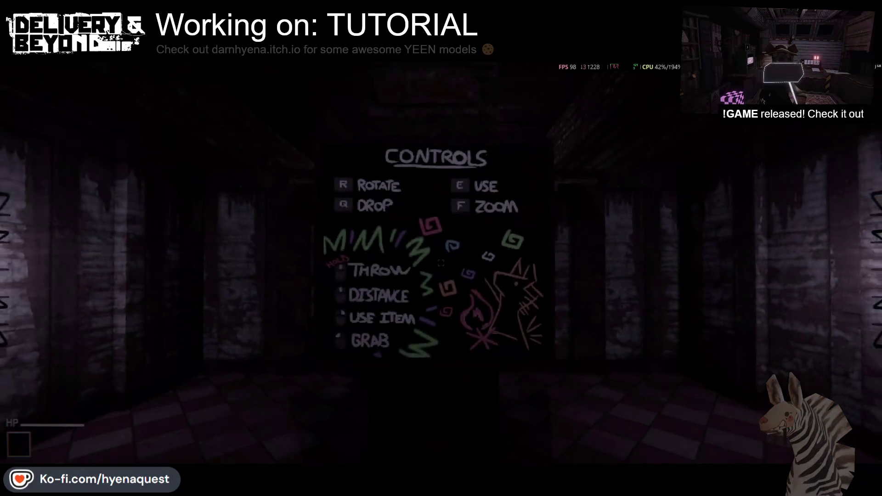
key("w")
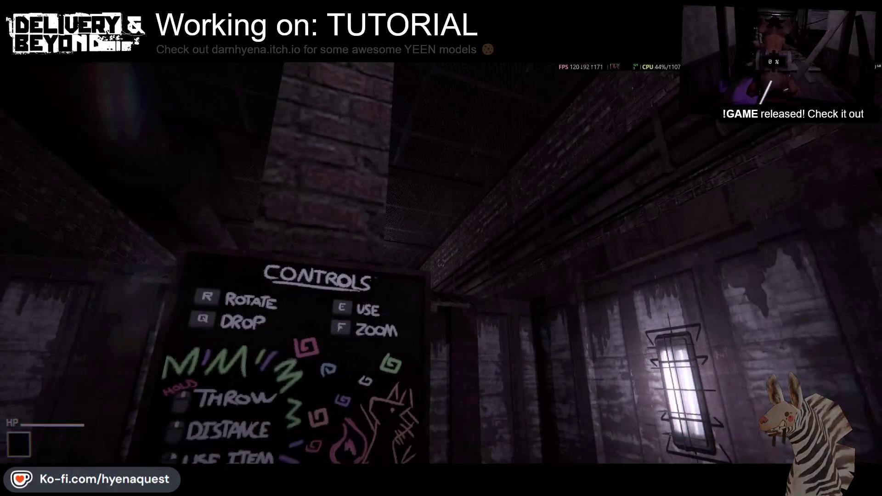
key("w")
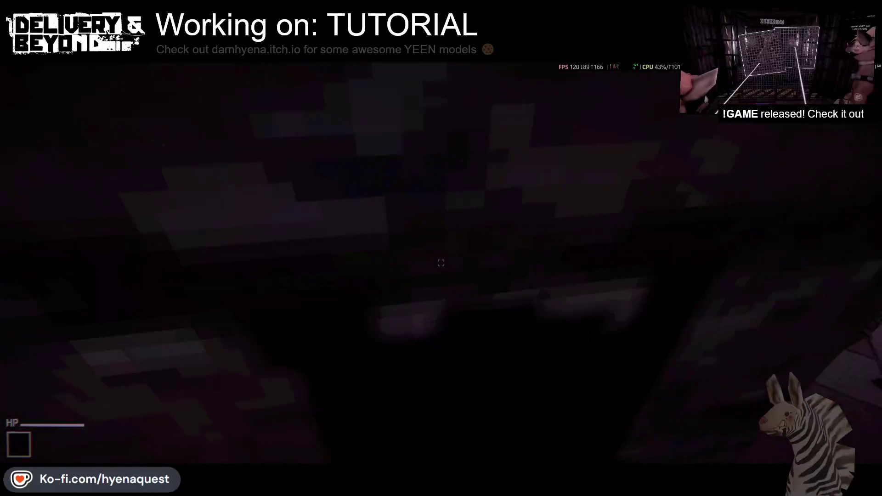
key("w")
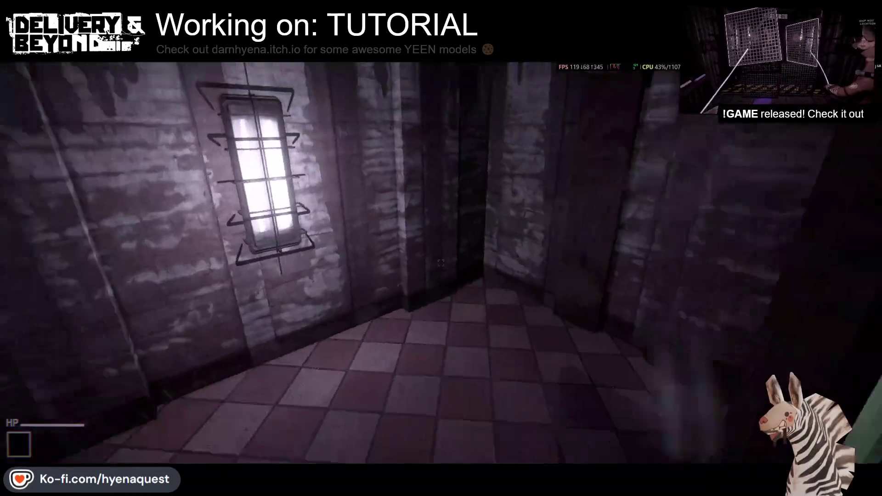
key("w")
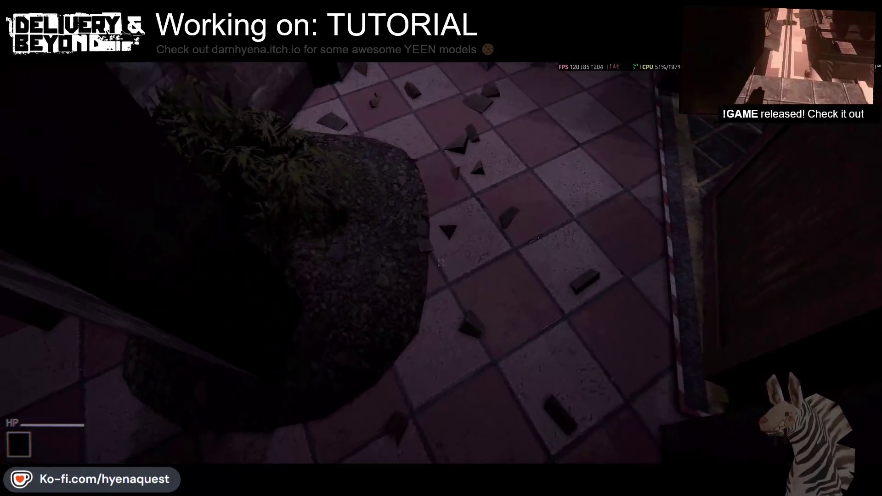
key("w")
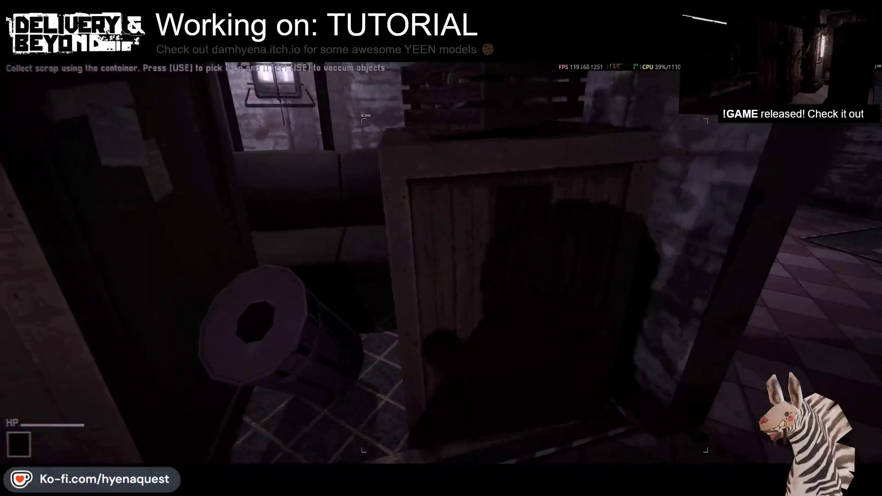
key("w")
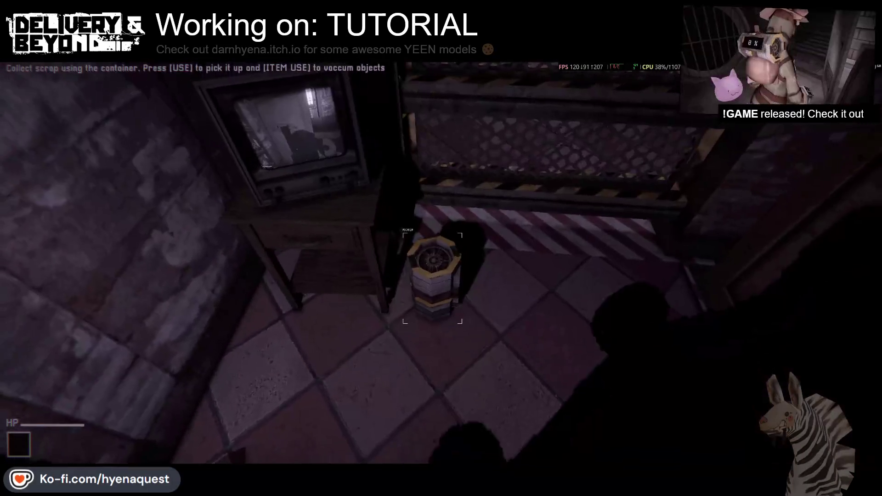
Pick up the scrap canister and vacuum up all the floor scrap
key("e")
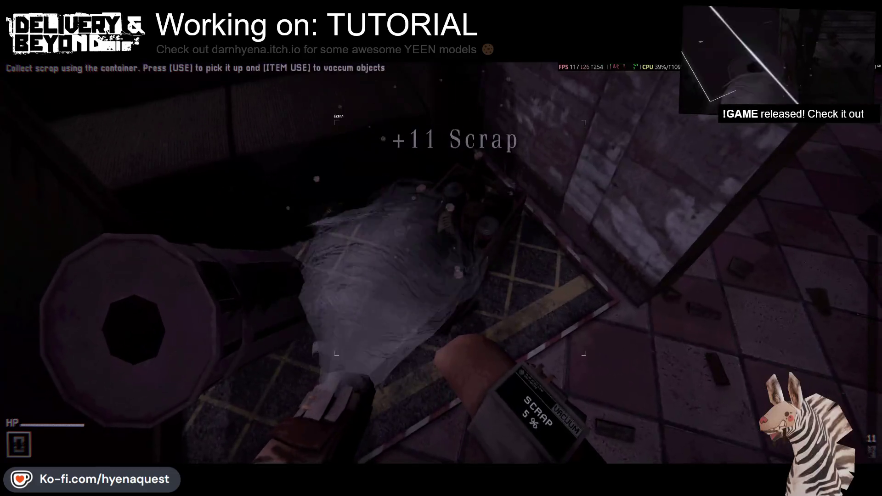
left_click(441, 263)
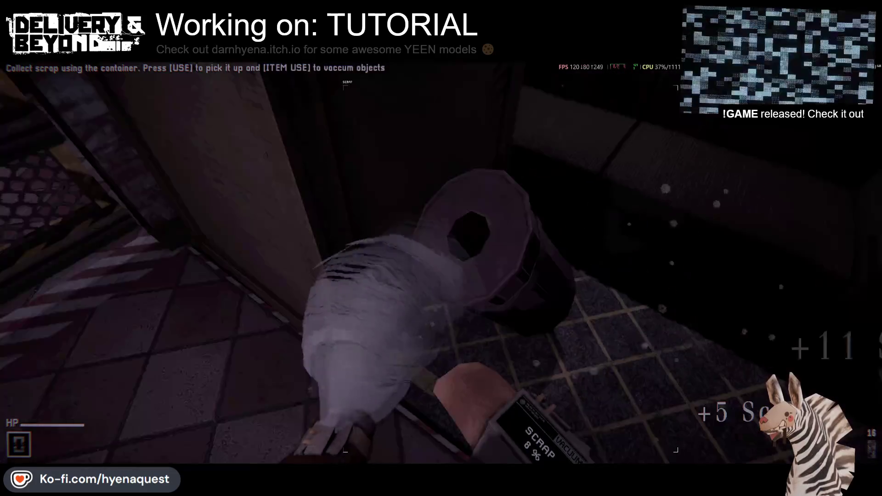
left_click(442, 248)
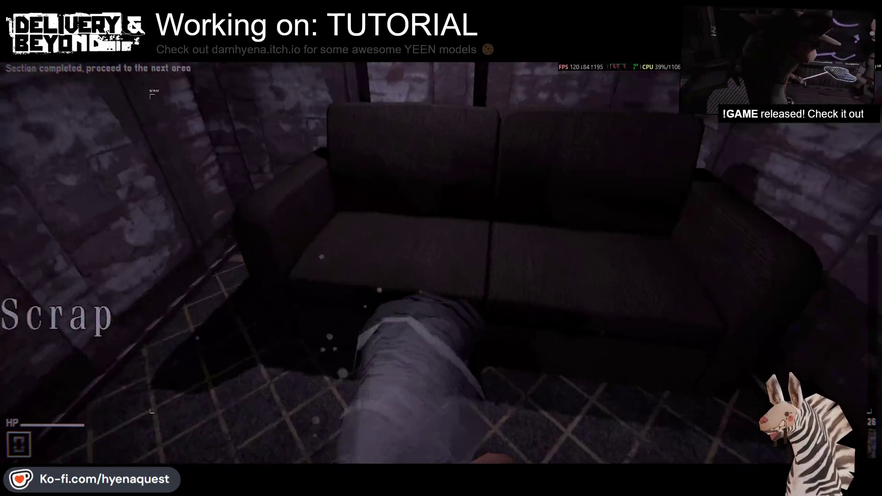
left_click(441, 262)
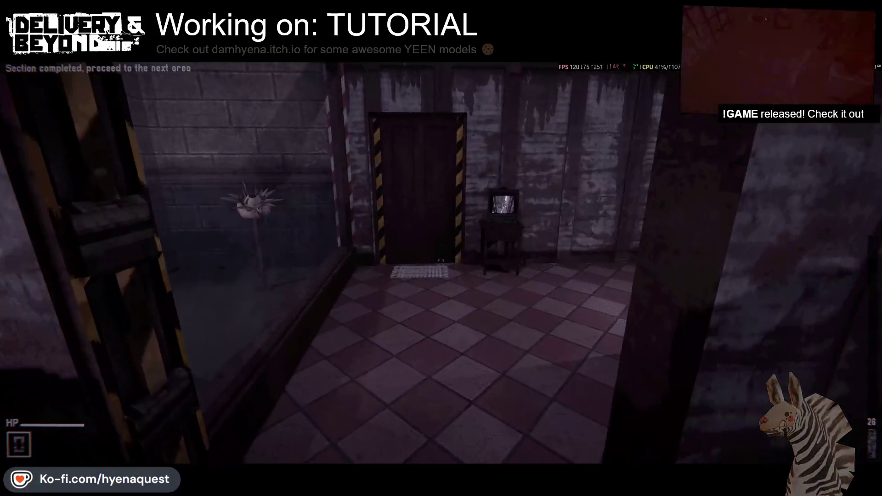
Grab a prop and strike the door until it shows DAMAGED
key("w")
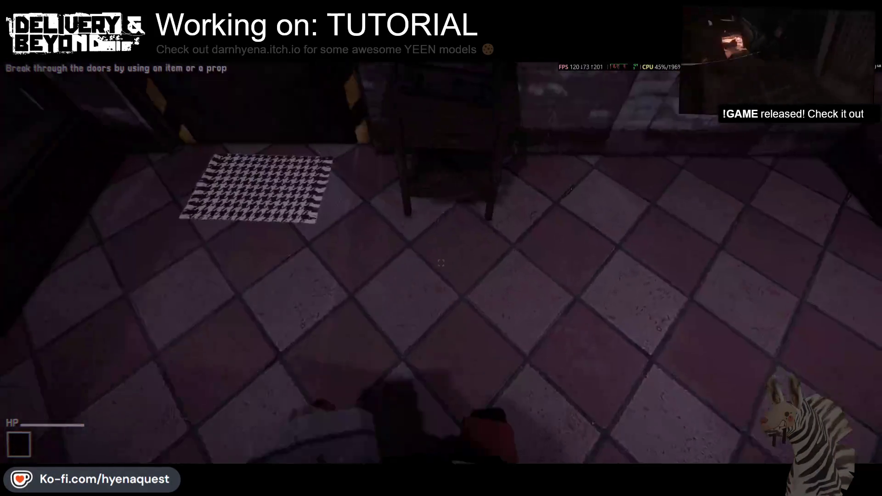
left_click(441, 263)
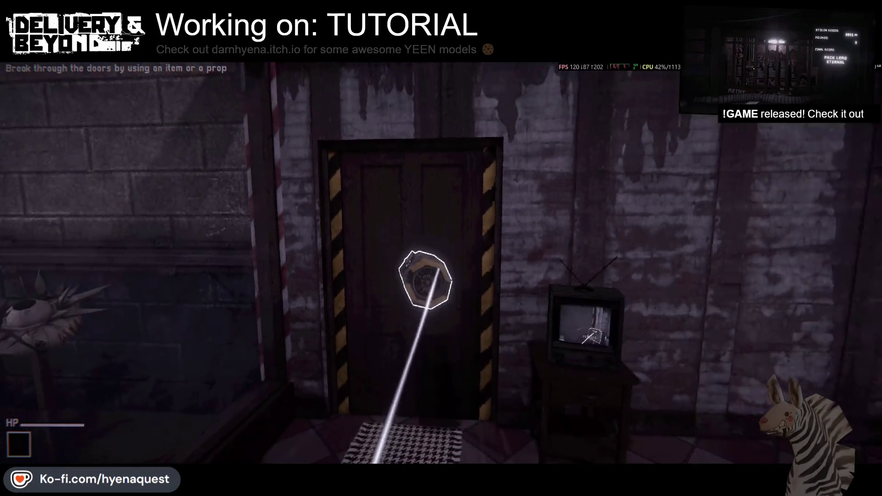
left_click(441, 263)
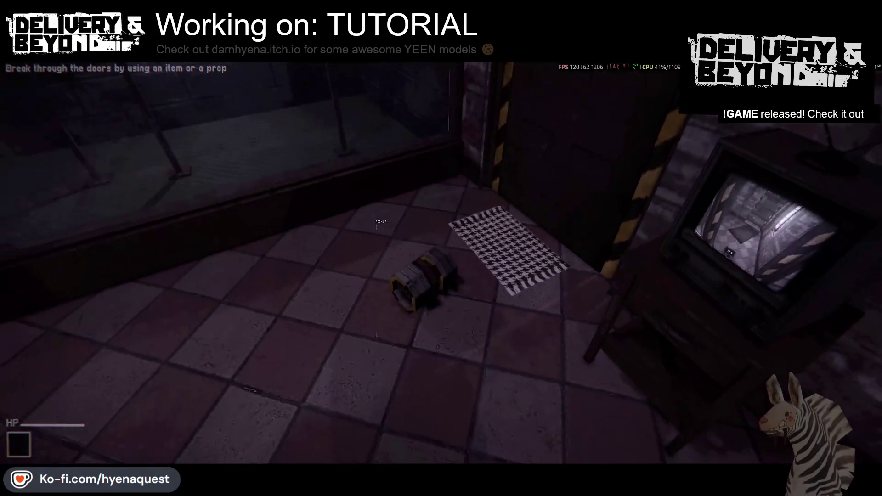
left_click(441, 263)
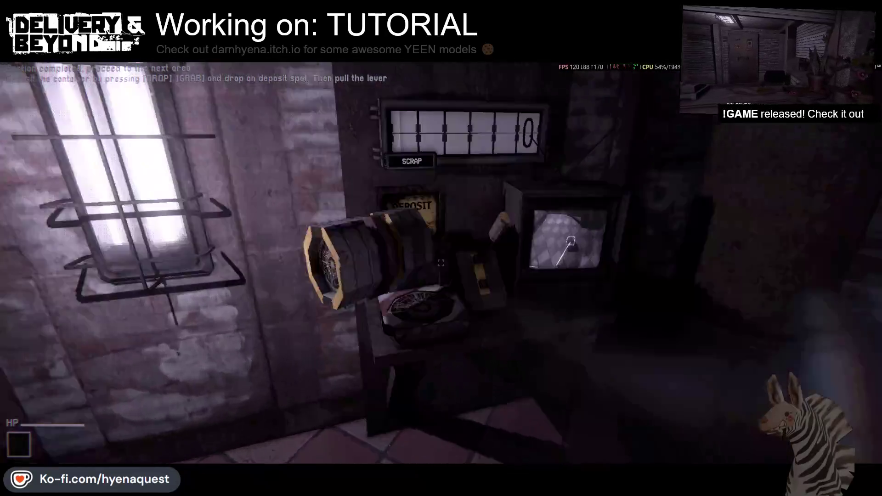
Deposit the container and dial address 2312 on the keypad
left_click(441, 248)
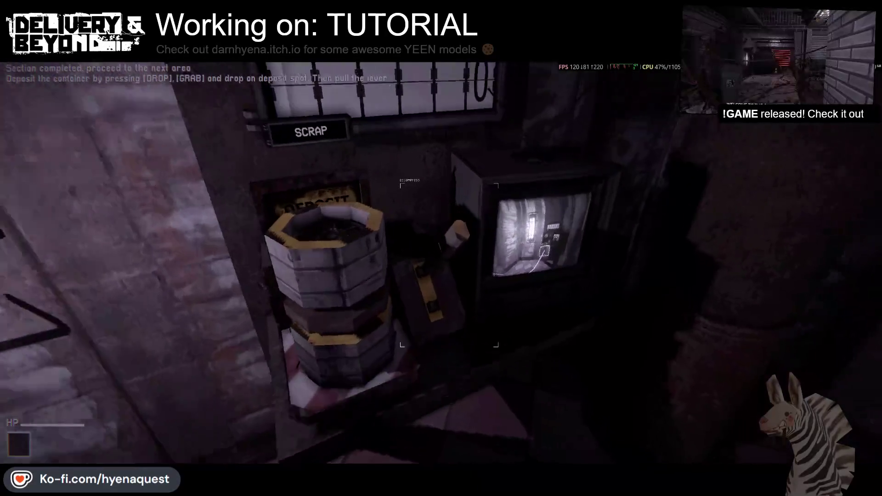
key("w")
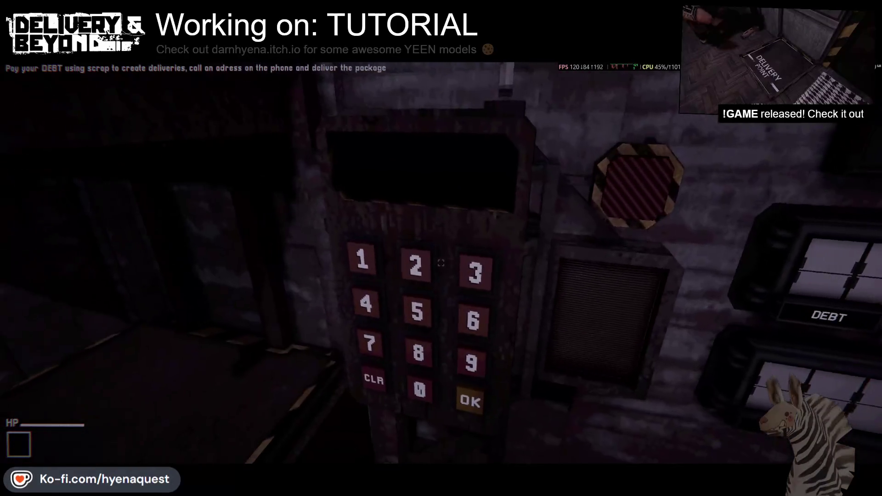
left_click(441, 263)
left_click(441, 263)
left_click(441, 263)
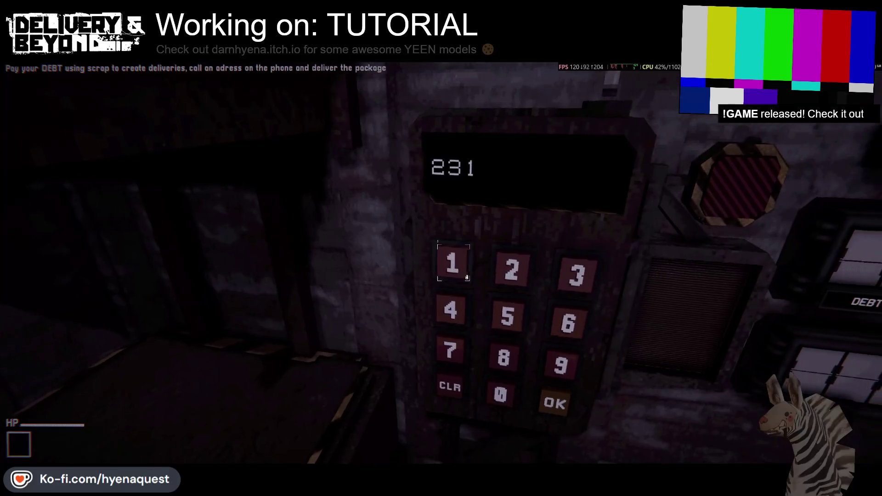
left_click(441, 263)
Carry the TV to the delivery point and drop the box there
key("w")
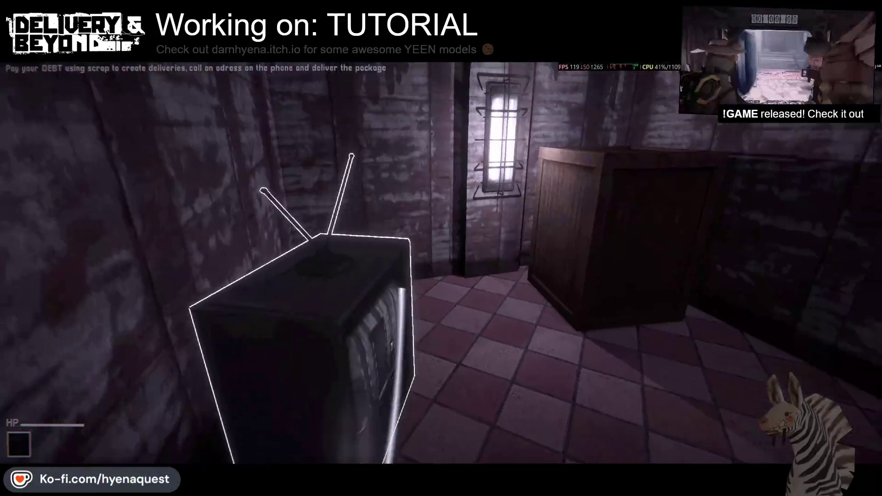
left_click(441, 263)
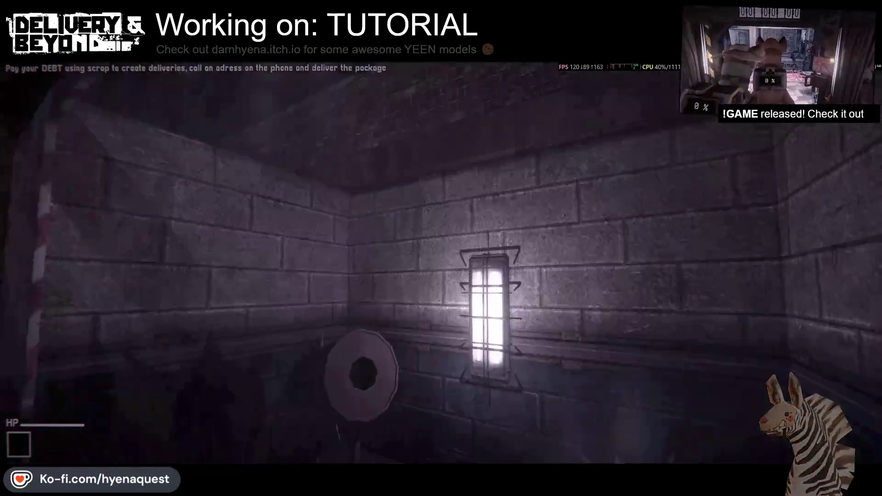
scroll(441, 263, "down", 3)
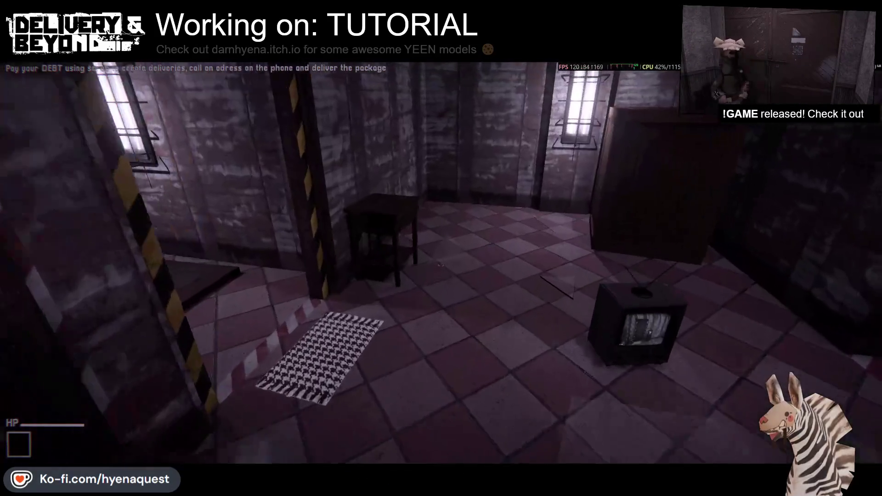
key("w")
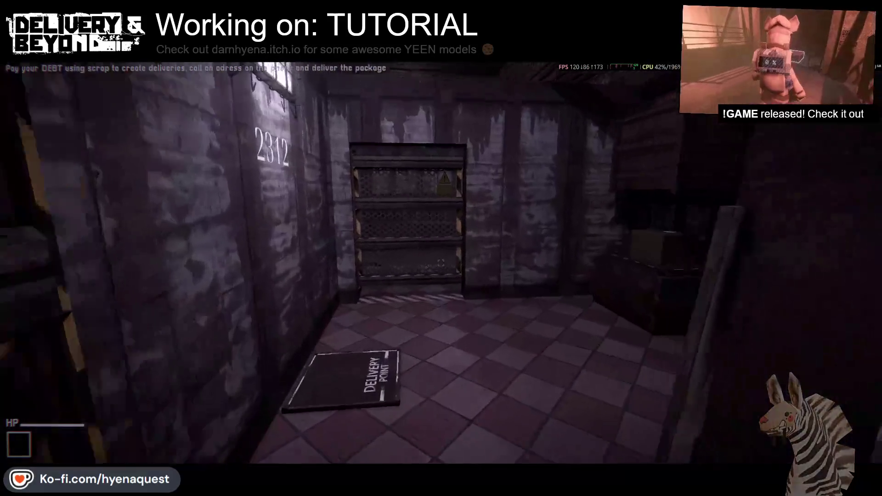
key("w")
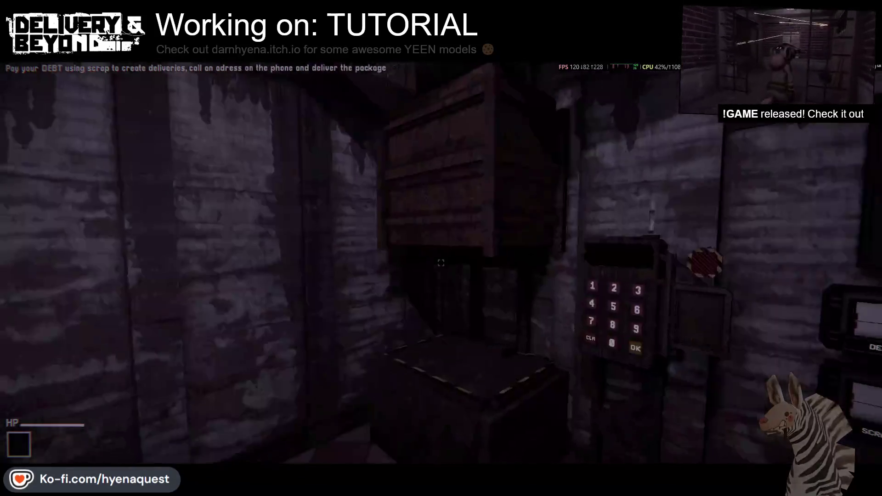
left_click(441, 262)
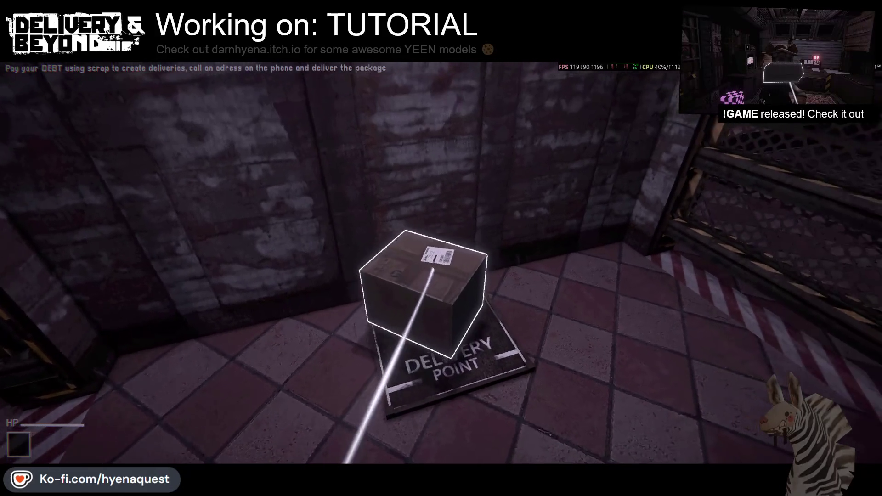
left_click(441, 262)
Ride the dark mat prop up the climb, then disconnect to the main menu
key("w")
key("w")
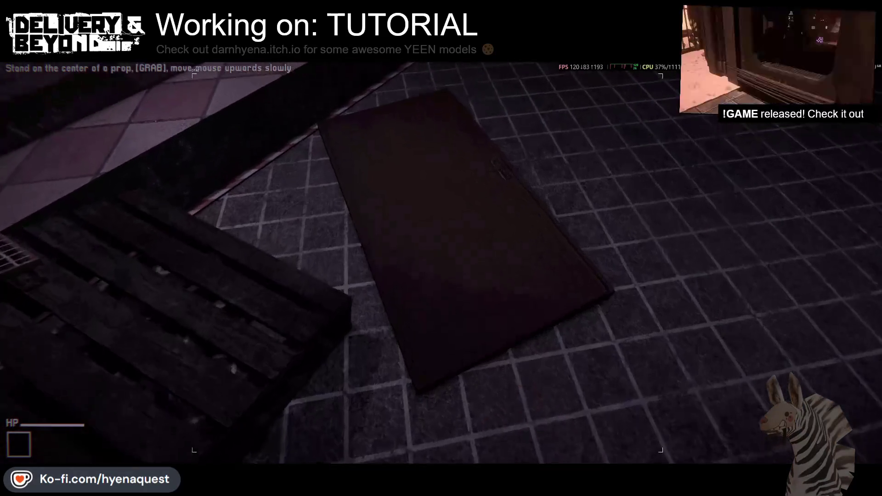
left_click(441, 262)
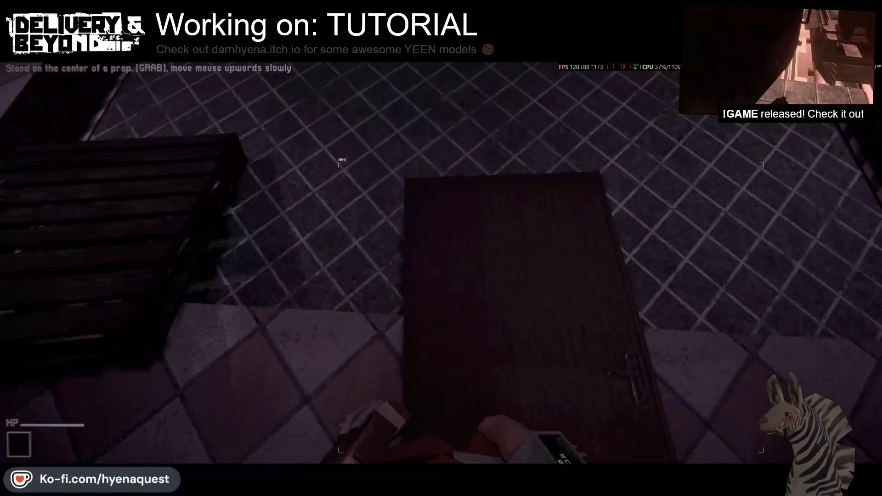
left_click_drag(441, 248, 441, 248)
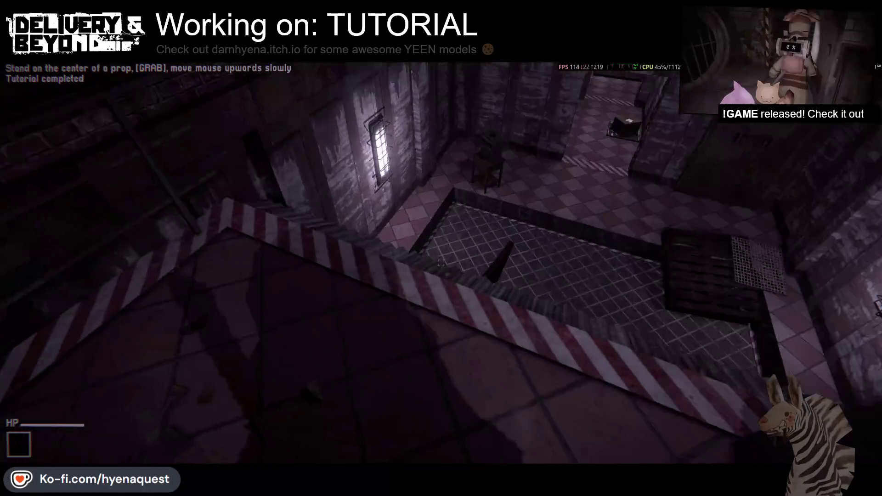
key("Escape")
left_click(213, 434)
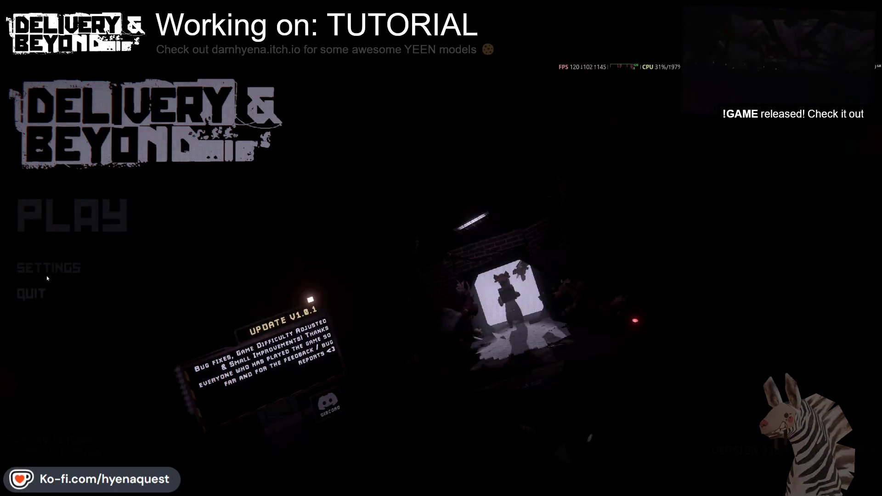
Quit Delivery & Beyond from its main menu, returning to the Unity editor
key("alt+Tab")
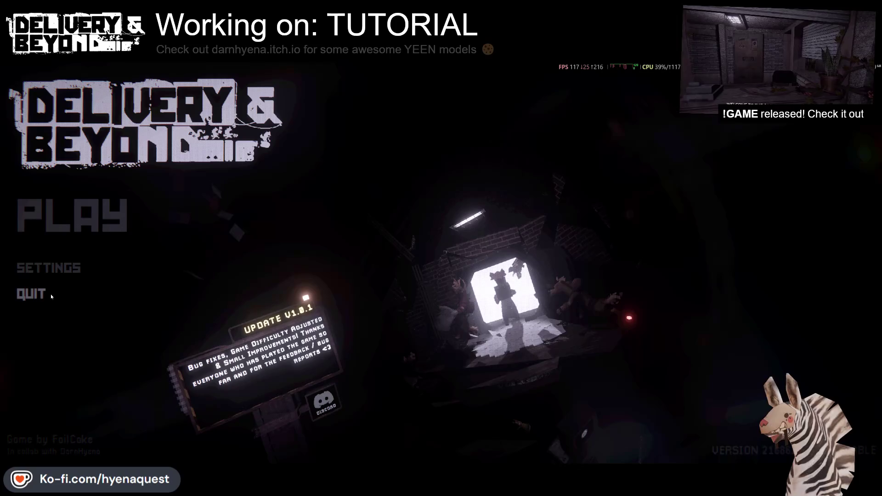
left_click(46, 294)
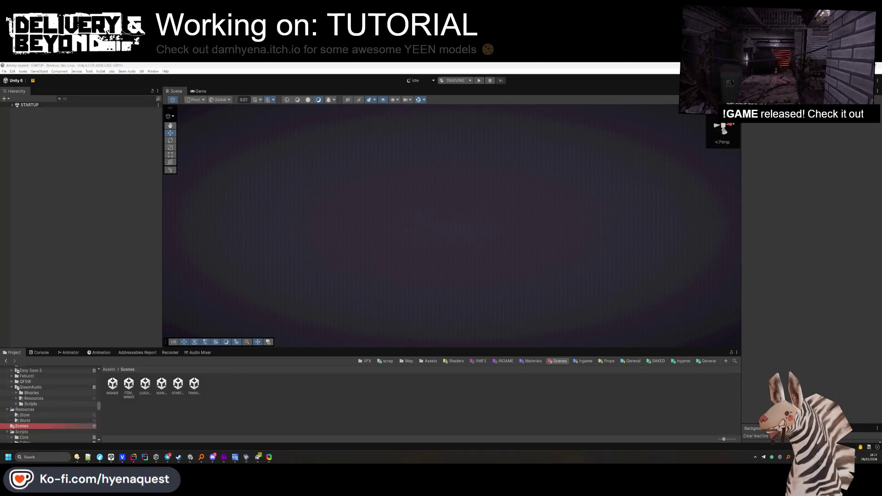
key("alt+Tab")
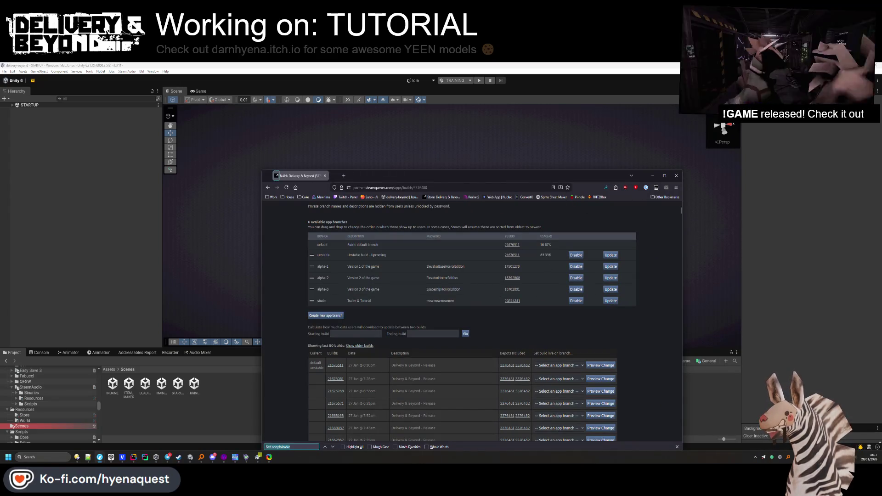
key("alt+Tab")
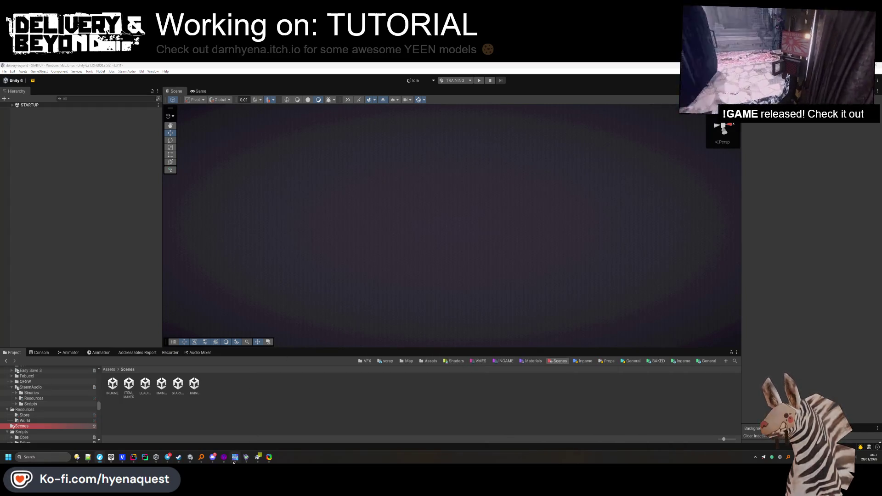
mouse_move(225, 456)
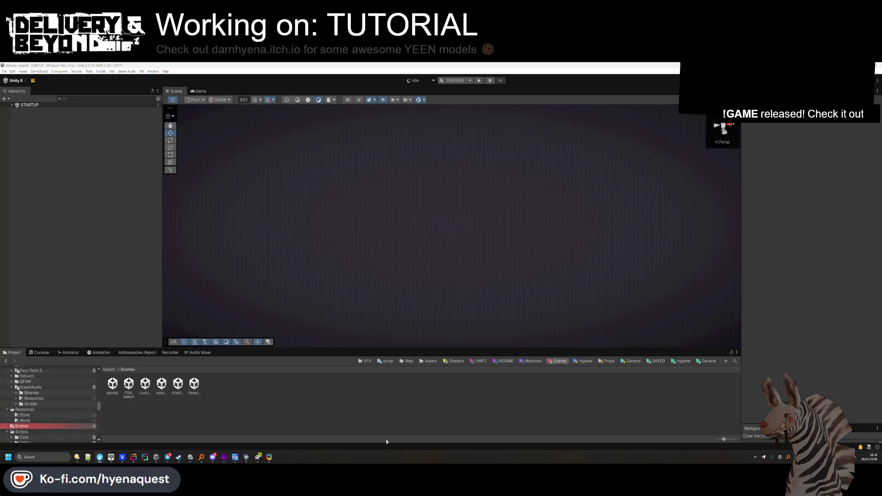
right_click(780, 457)
Launch Delivery & Beyond from Steam and autocomplete server.players.max in the console
left_click(779, 332)
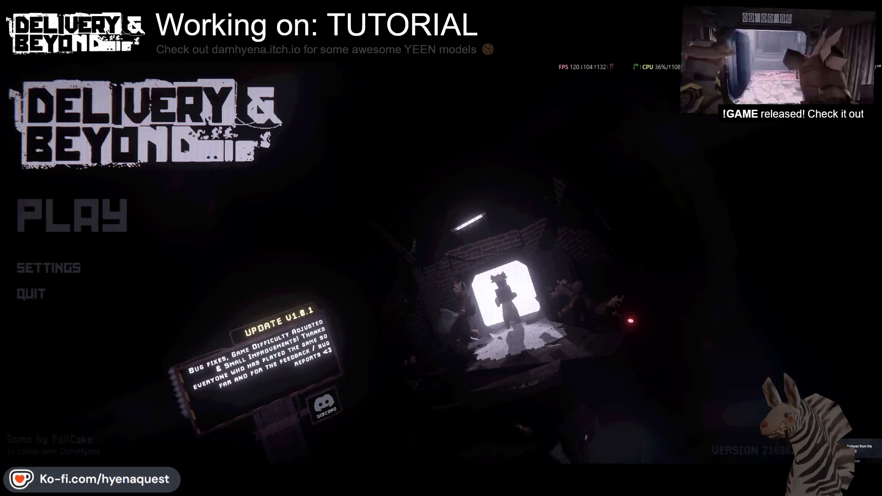
key("grave")
type("server.")
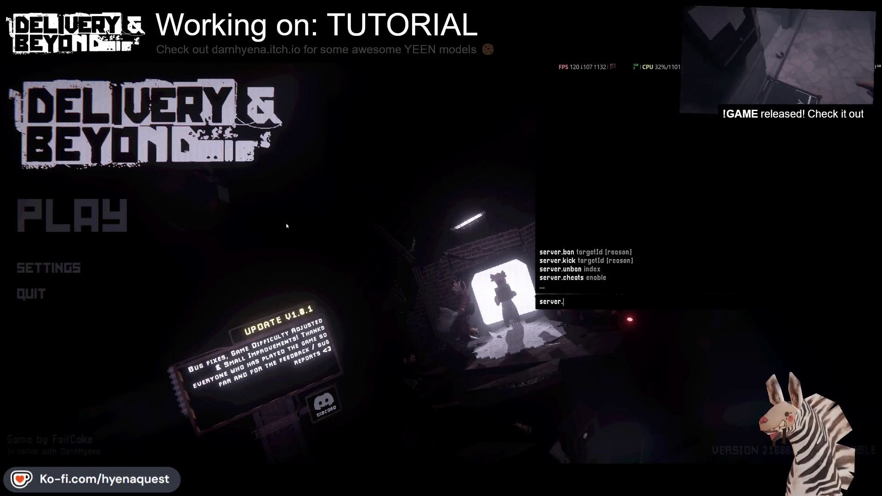
type("pla")
key("Tab")
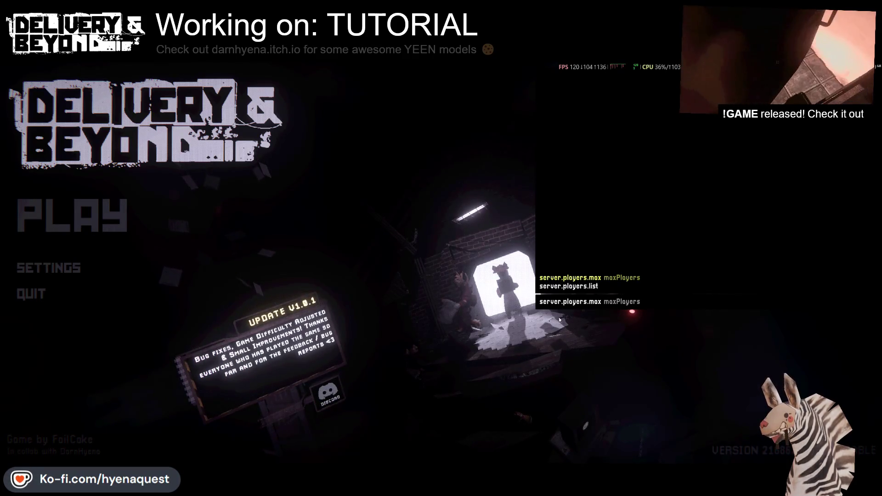
Try typing 'chea' in the console, close it, and open the PLAY menu
key("grave")
key("grave")
type("dijosfois")
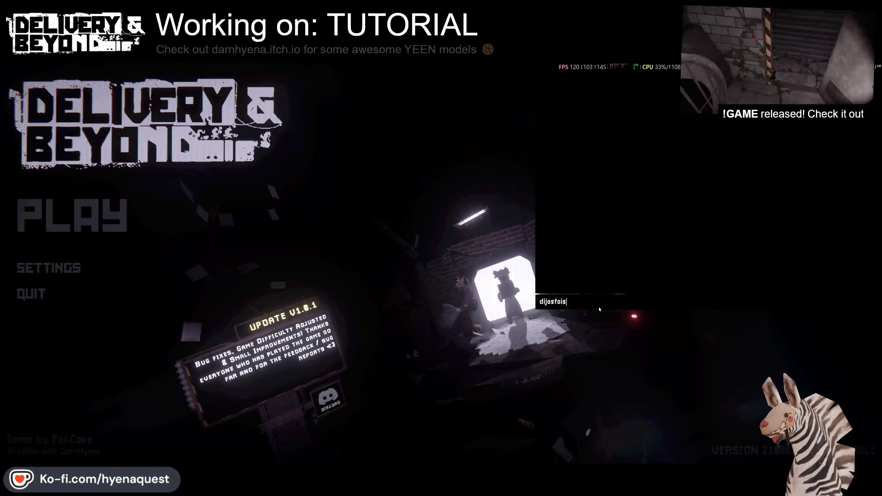
key("BackSpace")
key("BackSpace")
key("BackSpace")
type("chea")
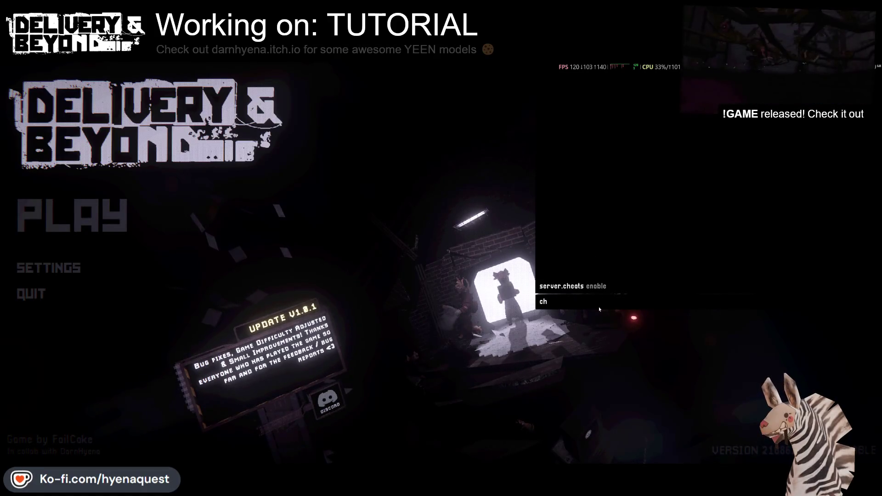
key("grave")
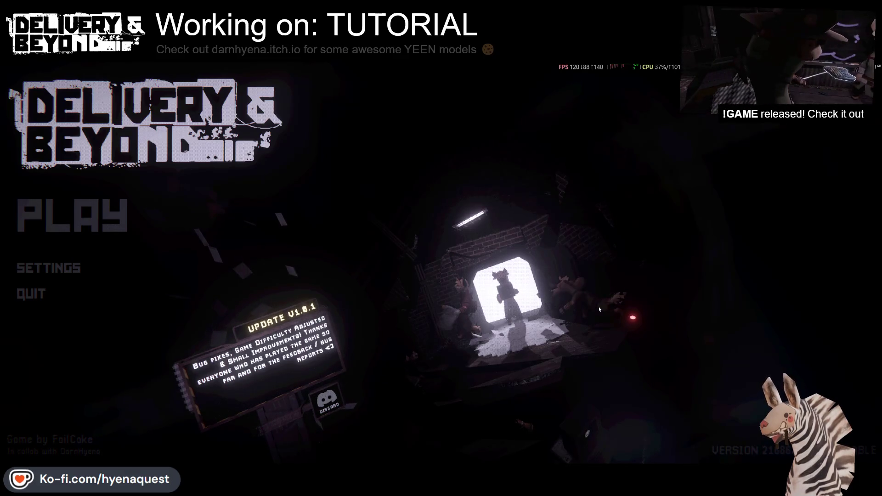
left_click(65, 227)
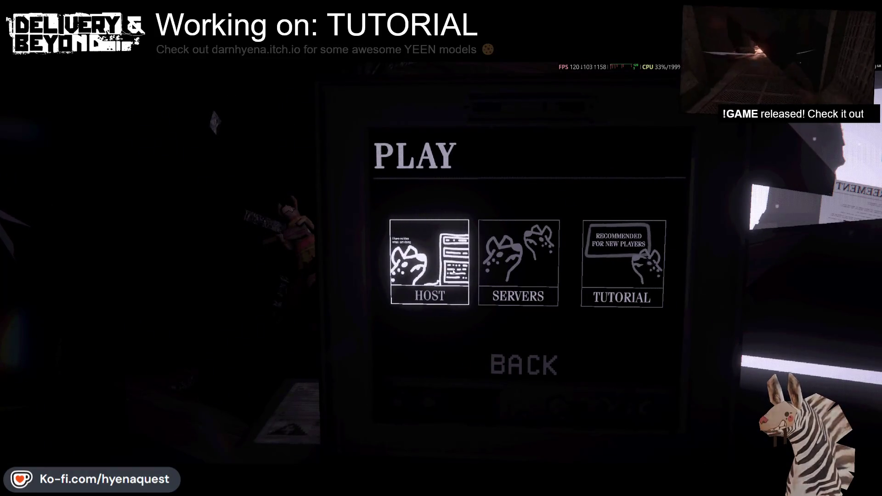
Host a PUBLIC game and open the Steam overlay with Shift+Tab
left_click(445, 279)
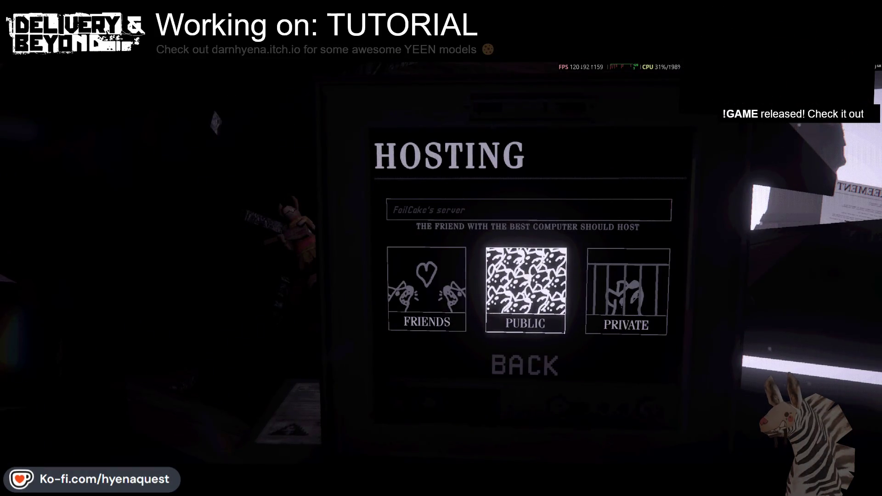
left_click(531, 278)
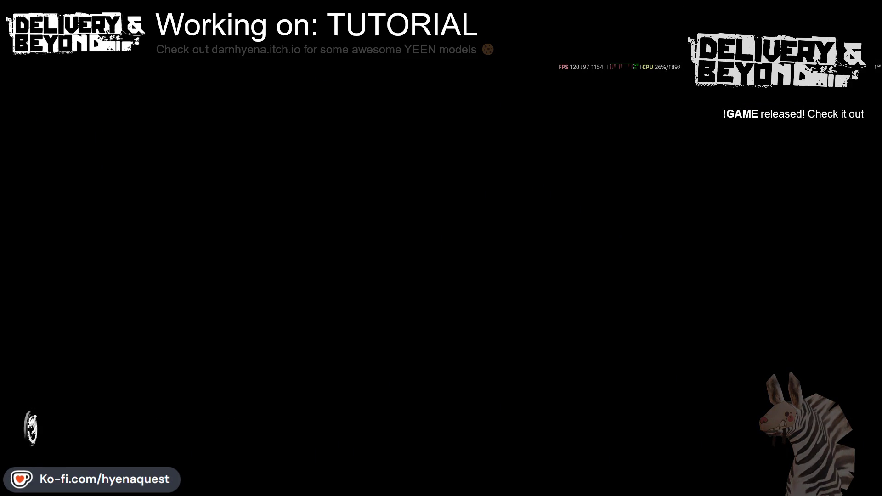
key("shift+Tab")
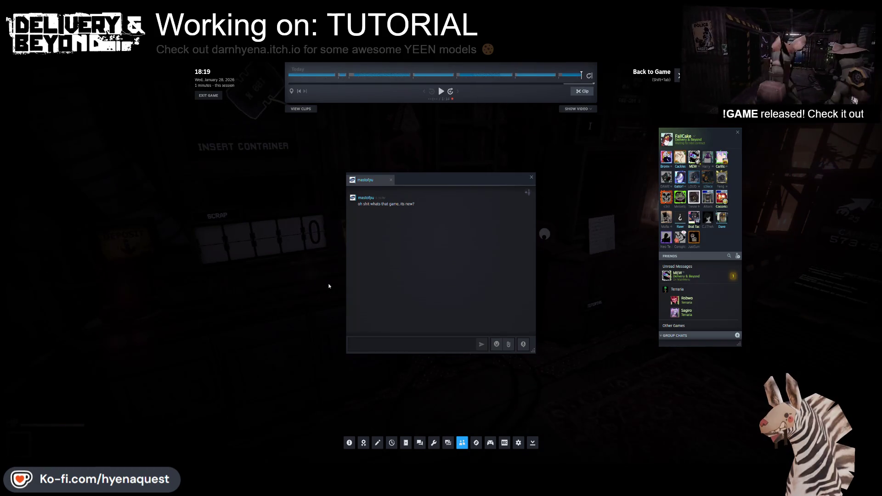
key("shift+Tab")
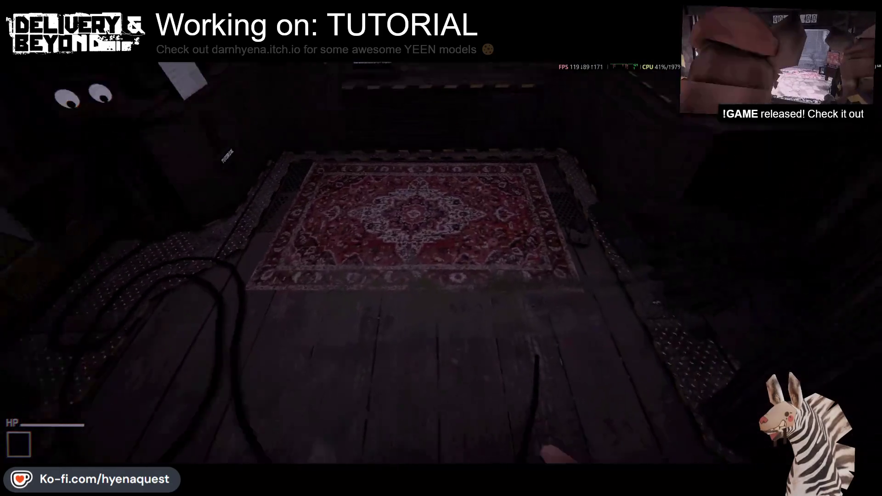
key("w")
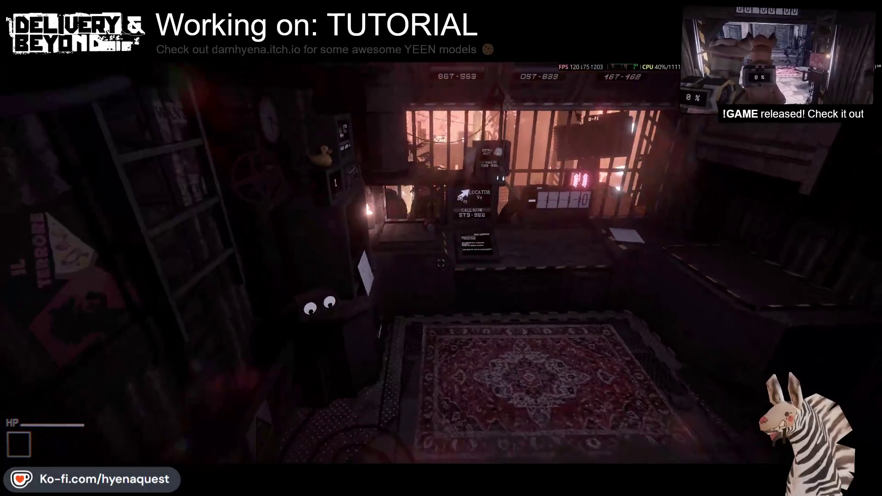
key("s")
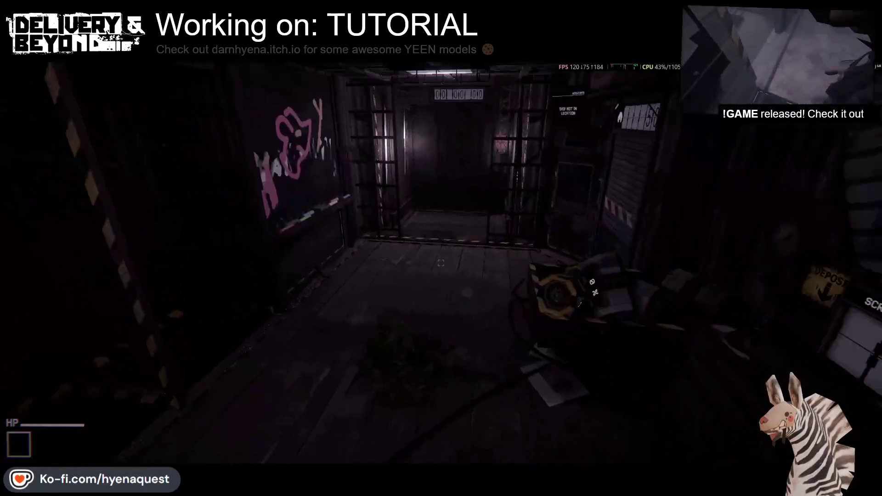
key("w")
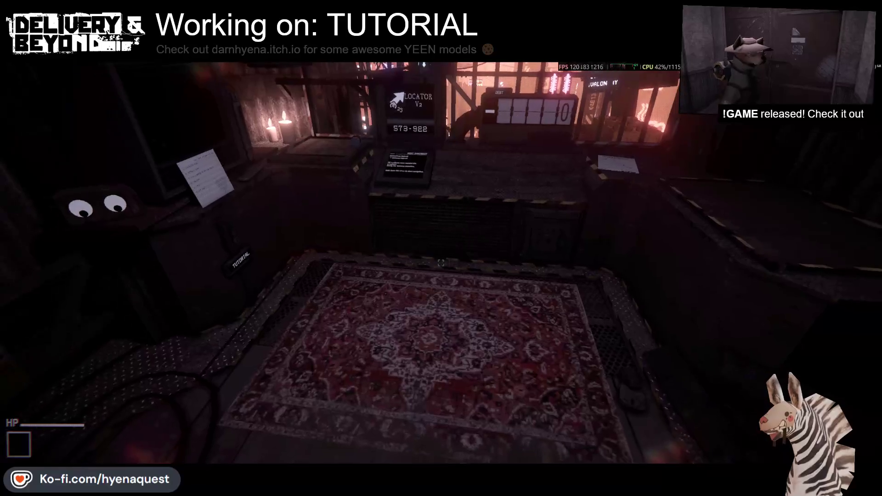
key("Escape")
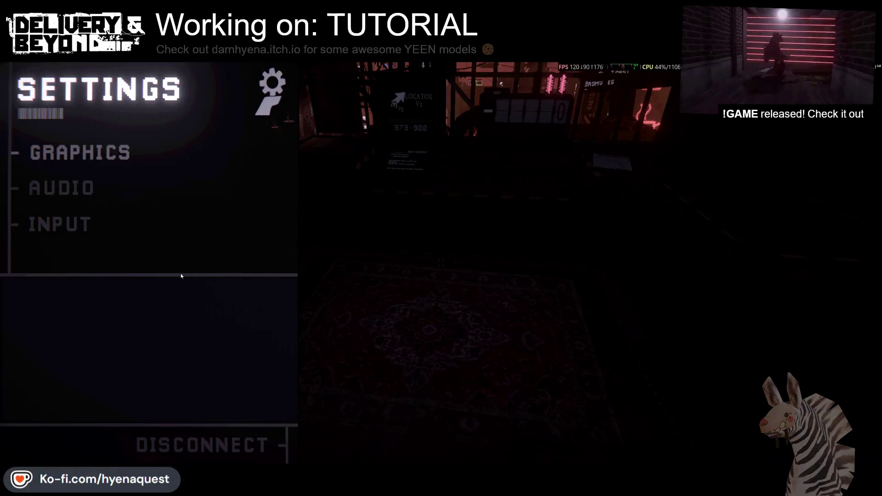
key("Escape")
key("shift+Tab")
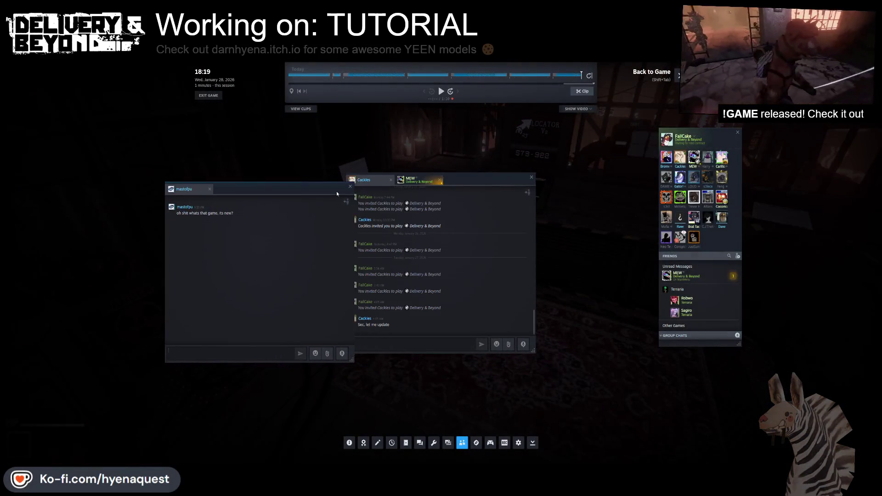
right_click(413, 179)
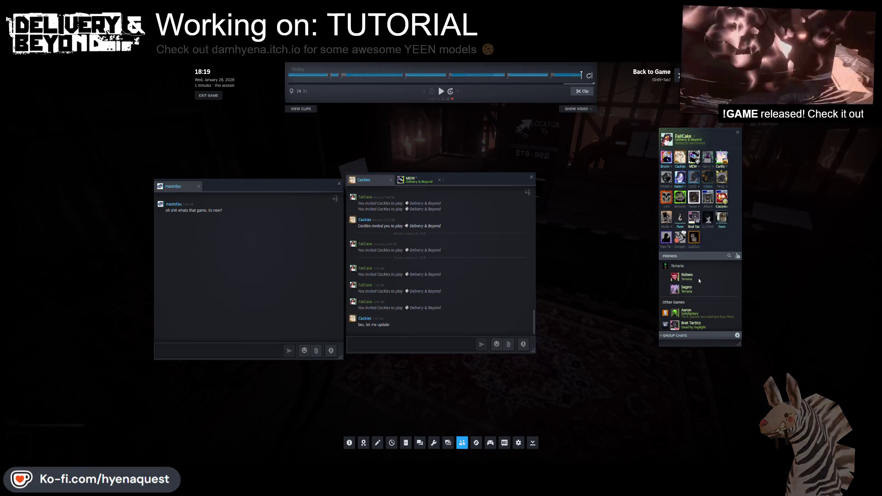
key("shift+Tab")
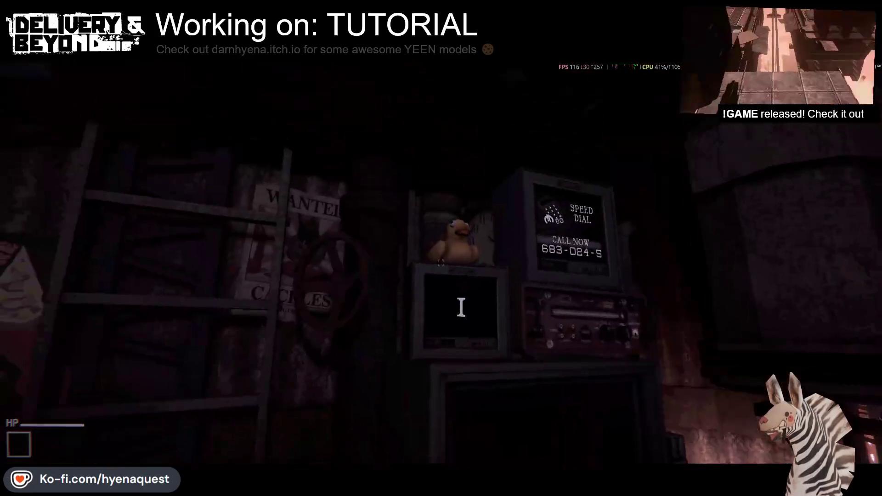
left_click(441, 262)
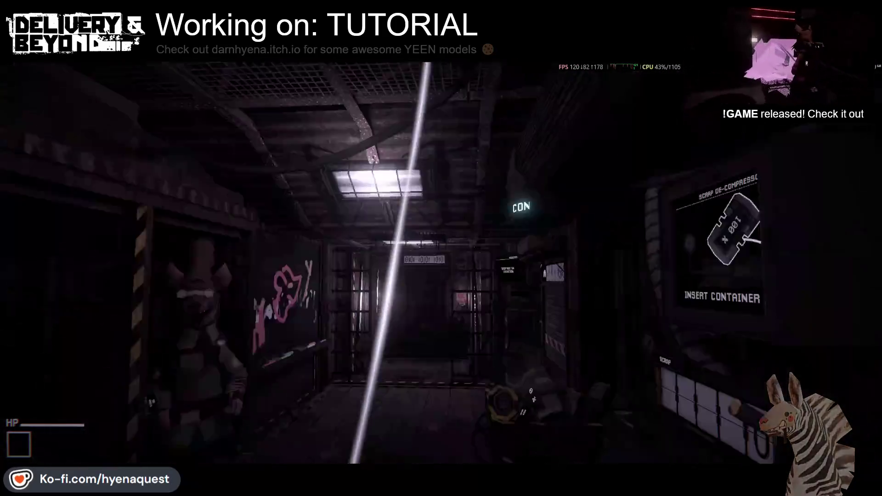
Drop the rubber duck, grab the canister, then carry the large grate onto the floor
left_click(441, 262)
left_click(452, 281)
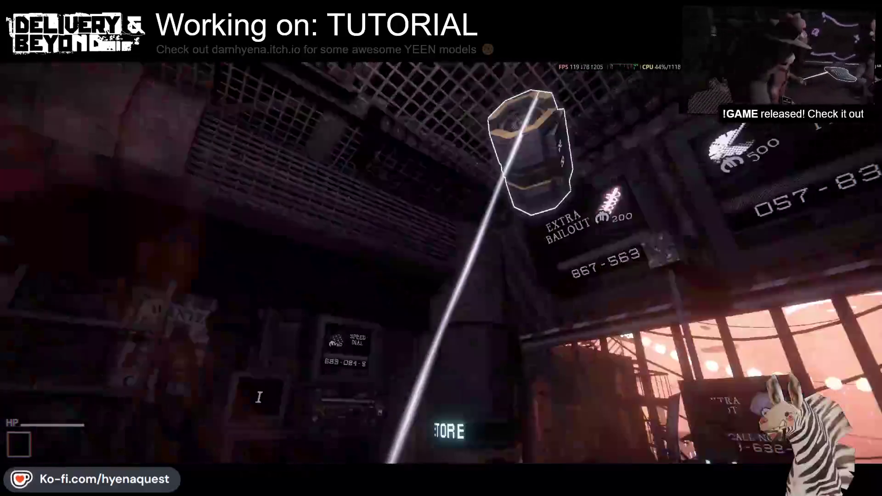
left_click(441, 248)
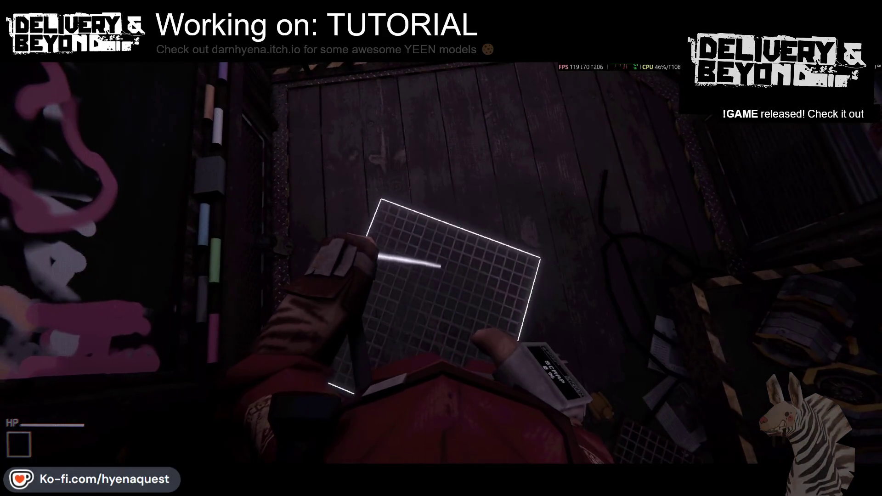
left_click(441, 263)
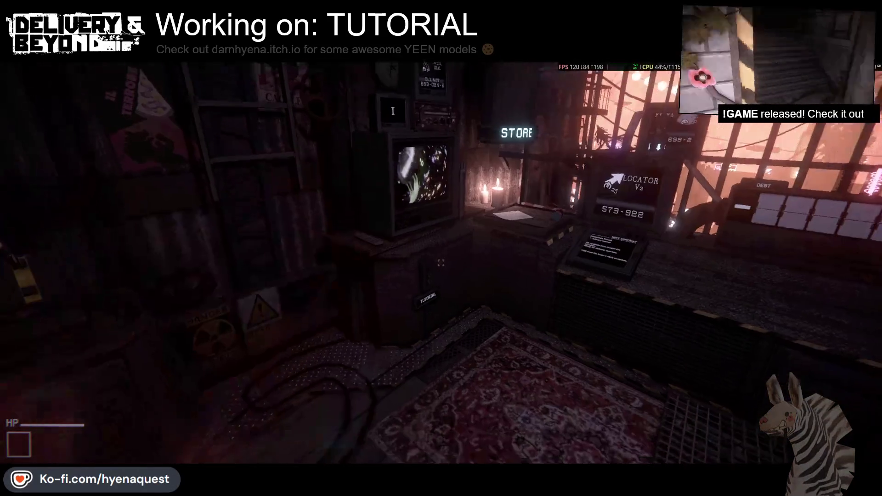
Start a round by running game.start in the developer console
key("grave")
type("game.start")
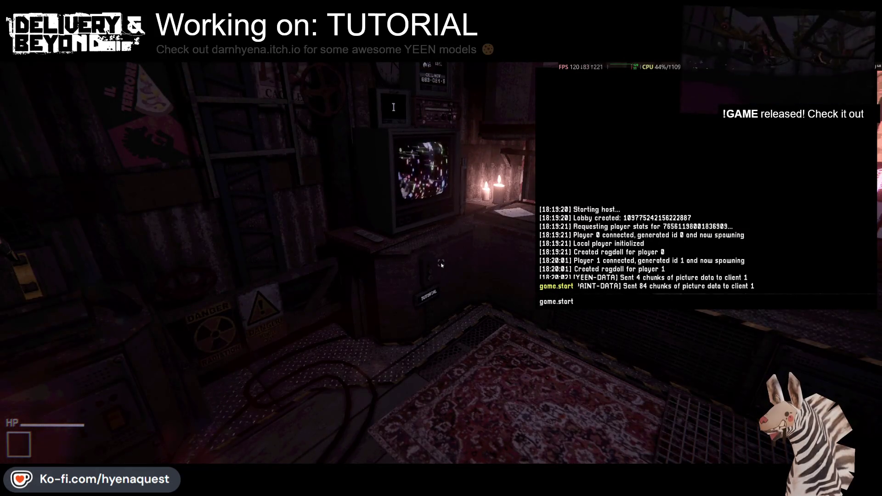
key("Return")
key("grave")
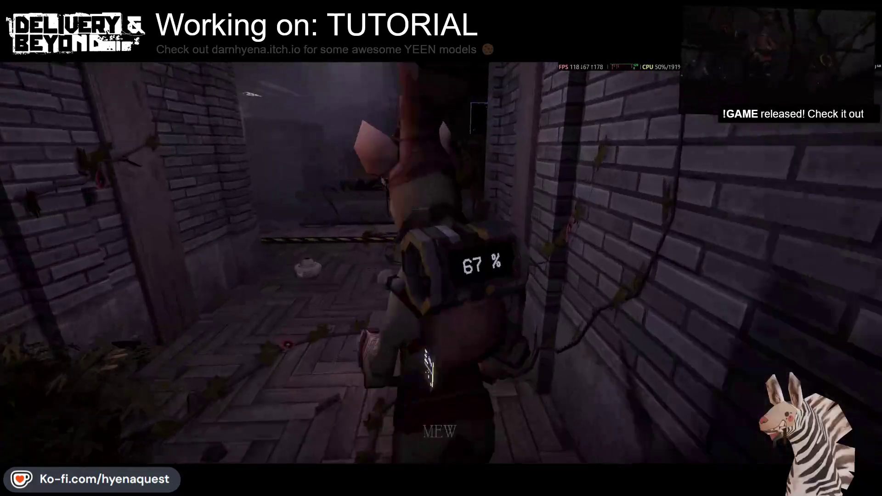
Enable cheats with server.cheats 1 and revive the player with player.revive
key("grave")
type("server.cheats 1")
key("Return")
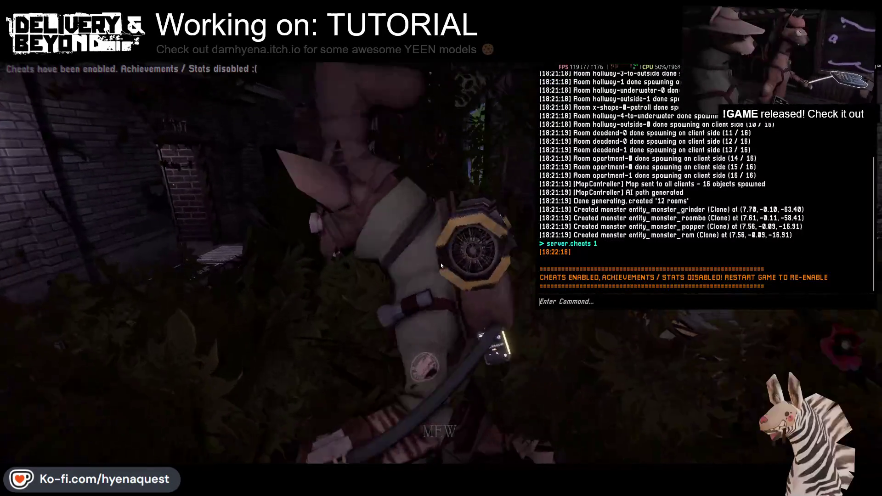
type("player.revive")
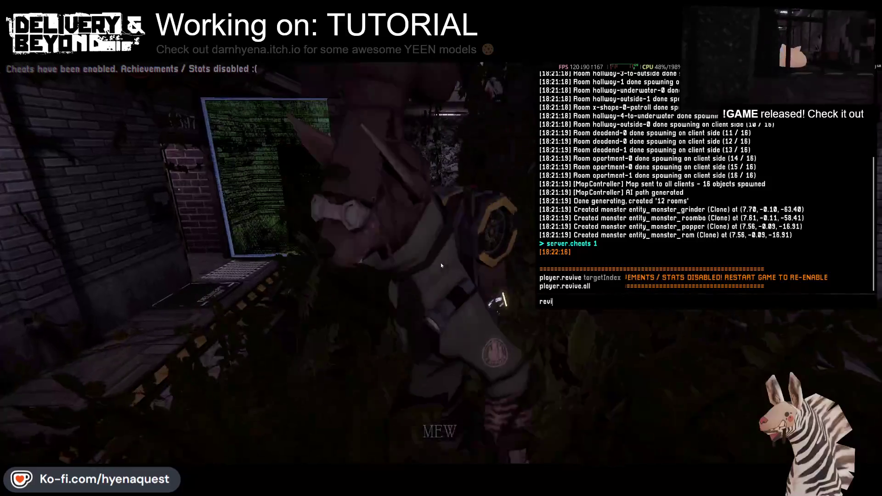
key("Return")
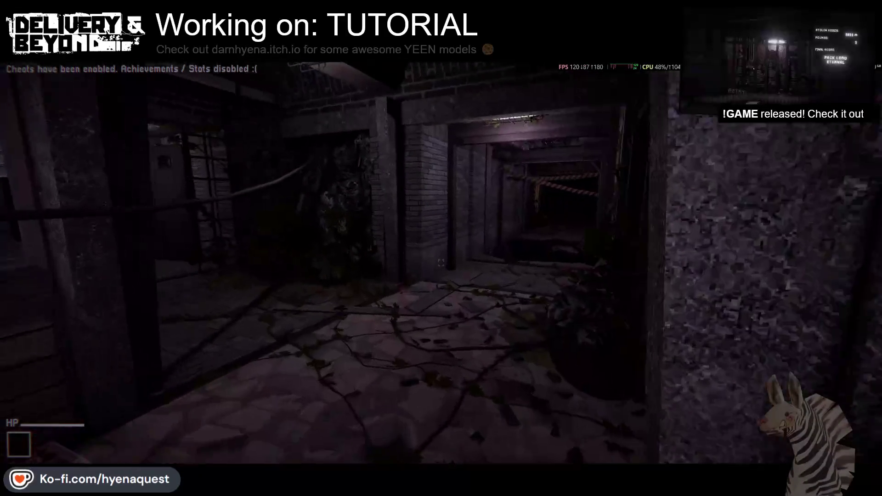
Walk down the corridor past the caution tape and grab the package on the delivery mat
key("w")
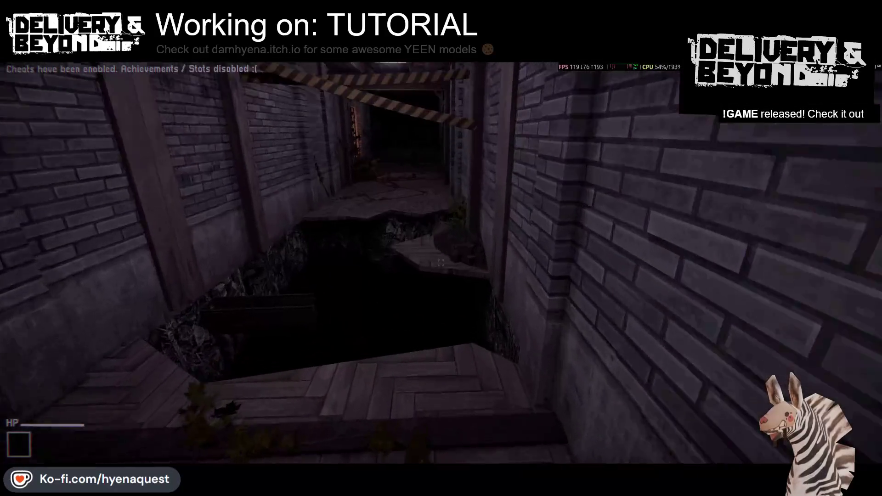
key("w")
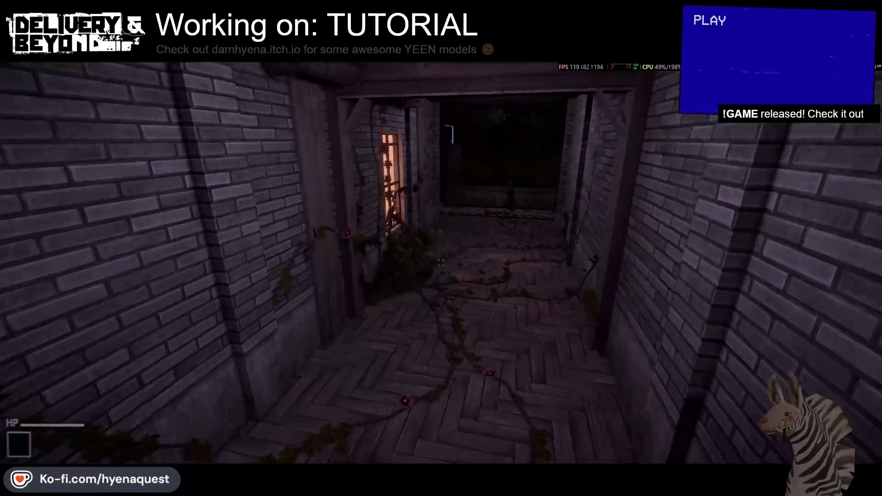
key("w")
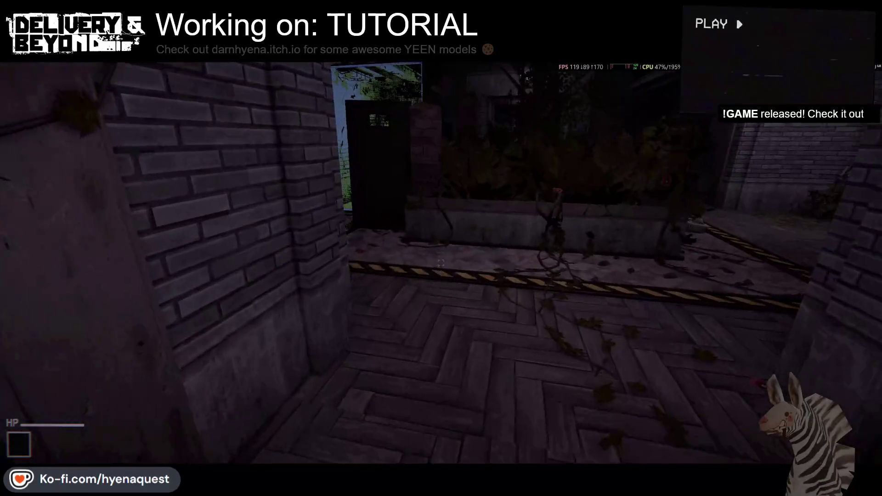
key("w")
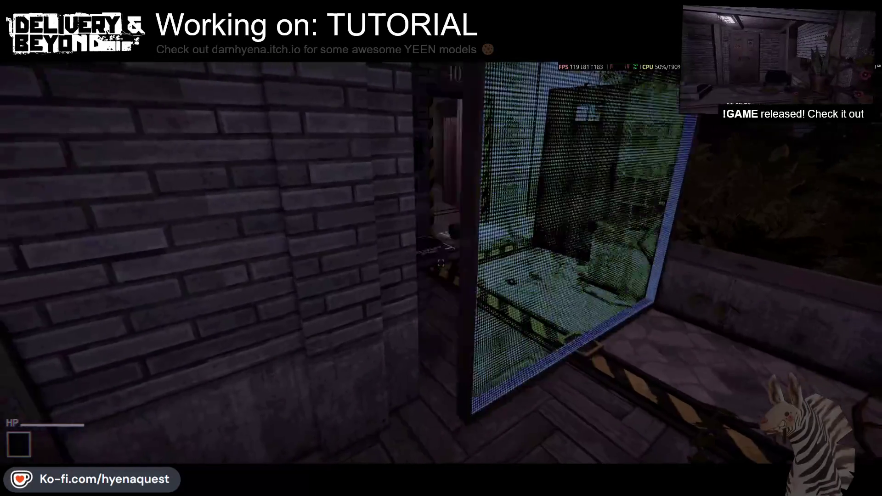
key("w")
key("e")
Head down the stairs through the corridor and pick up the package for the de-compressor
key("w")
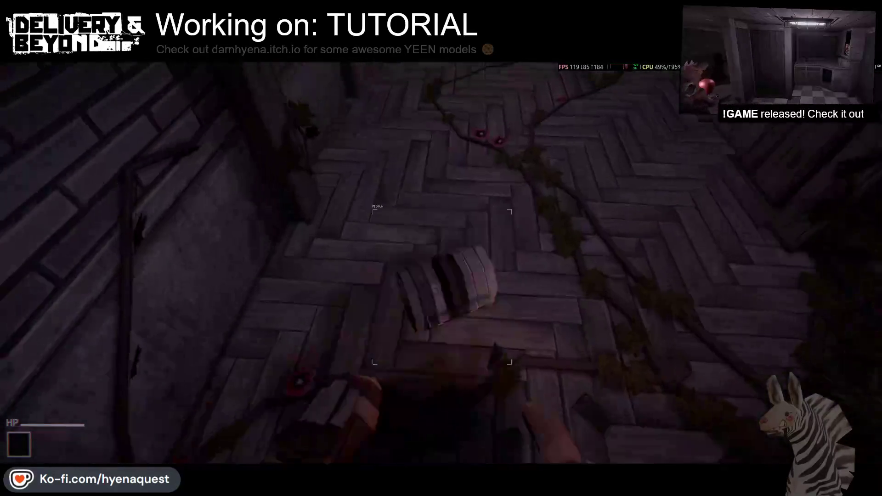
key("w")
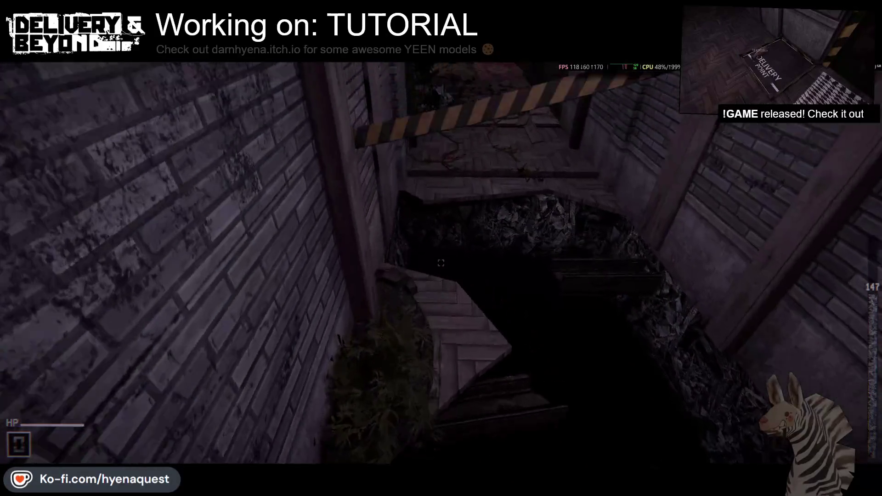
key("w")
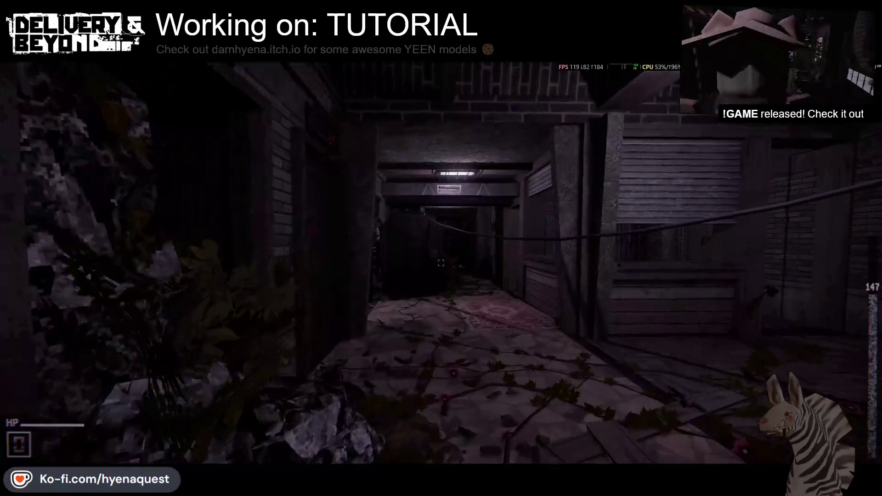
key("w")
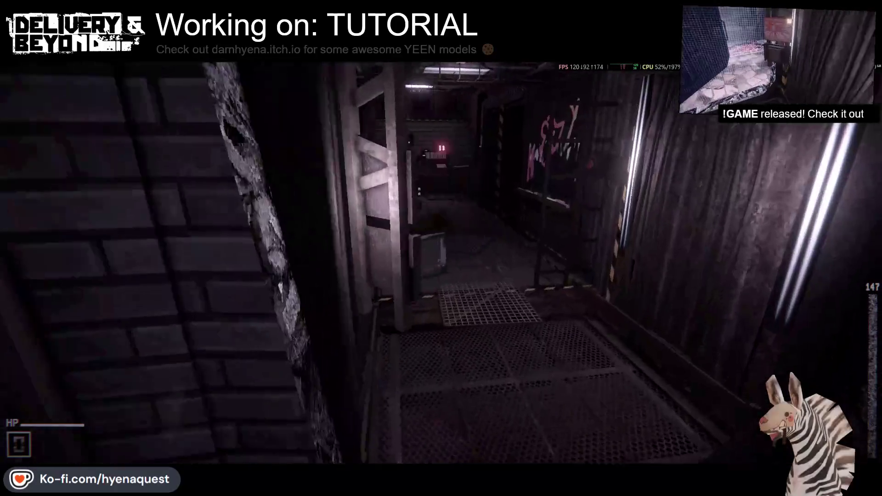
key("w")
key("q")
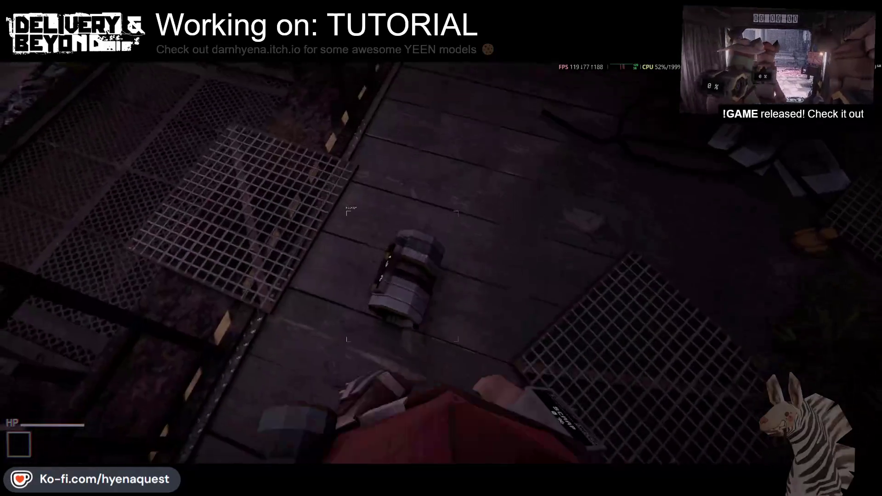
key("e")
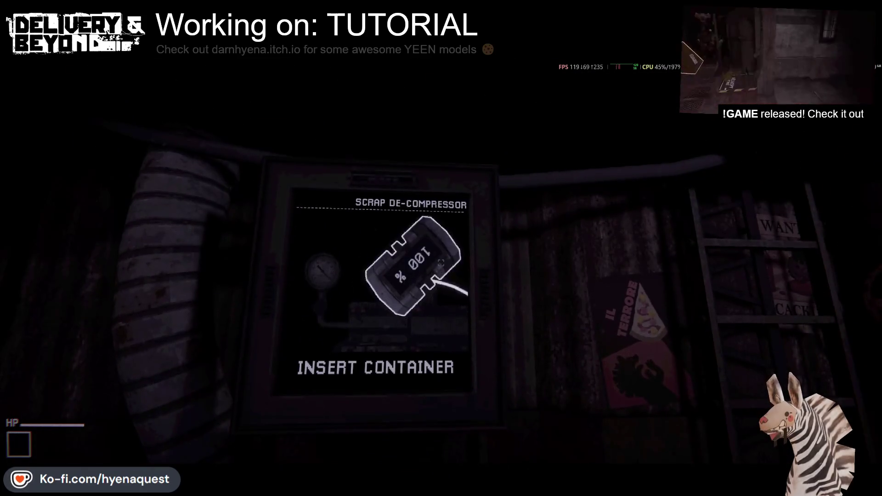
Insert the container into the de-compressor, disconnect to the main menu, and start the Tutorial
left_click(441, 262)
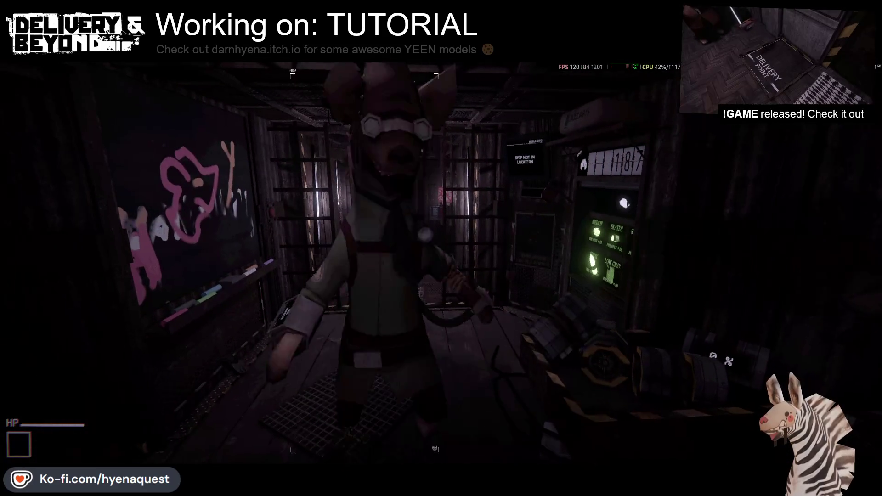
key("Escape")
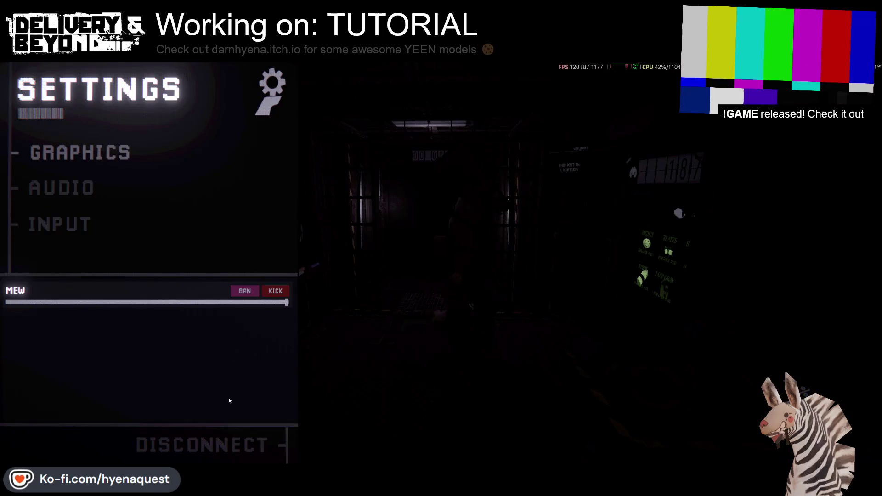
left_click(208, 444)
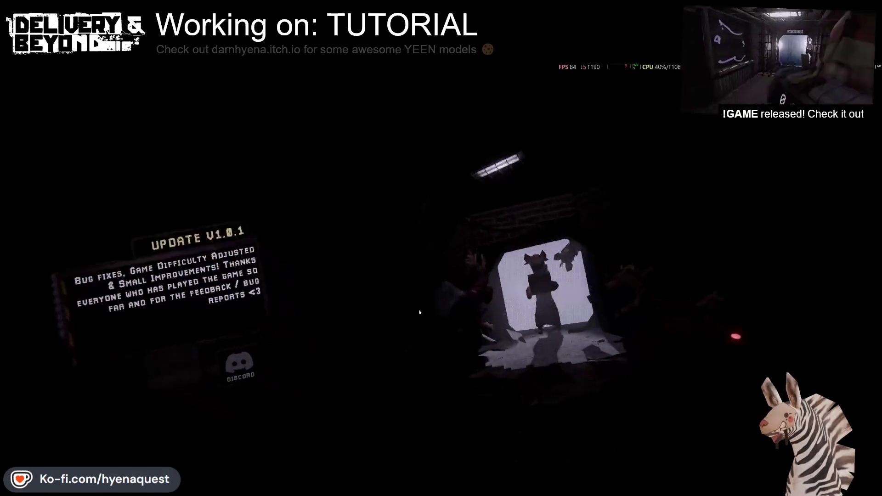
left_click(488, 313)
left_click(627, 266)
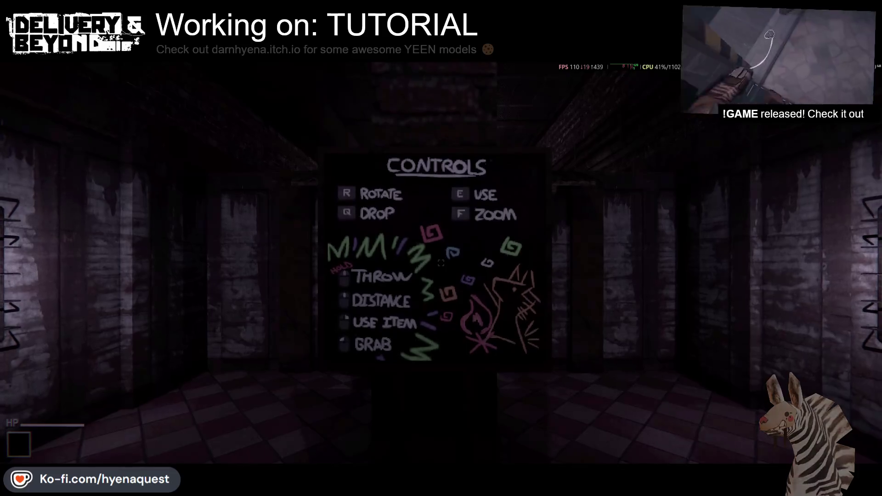
Walk into the tutorial side room, collect scrap with the container, reach the TV, and open Settings
key("w")
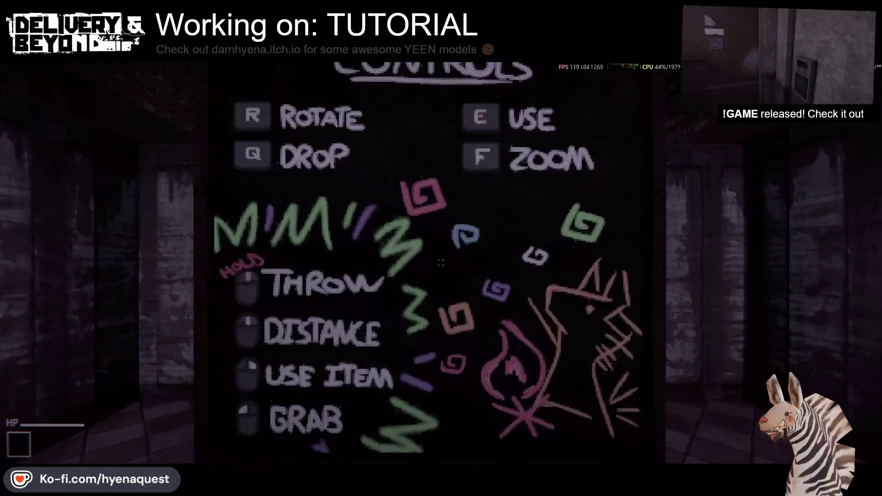
key("w")
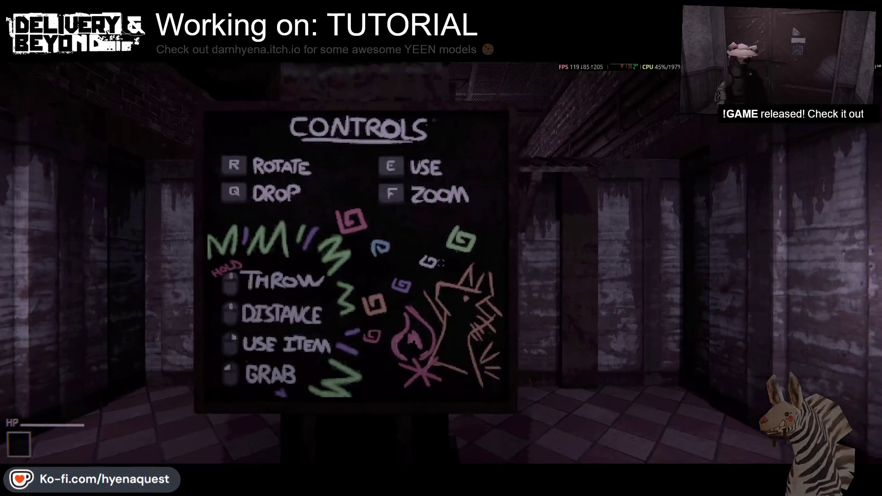
key("w")
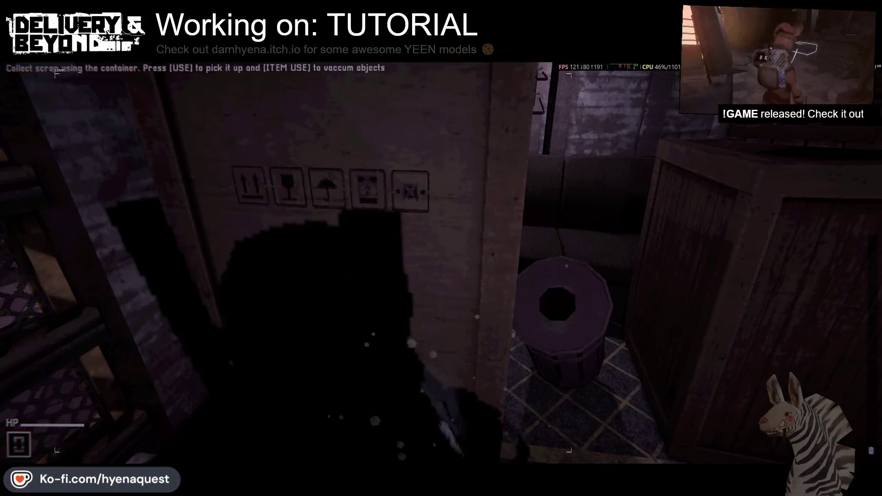
key("e")
key("e")
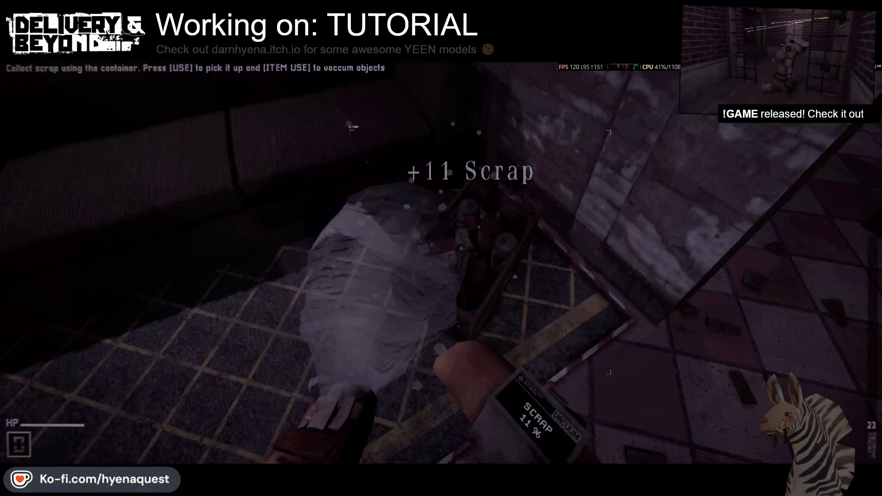
key("w")
key("w")
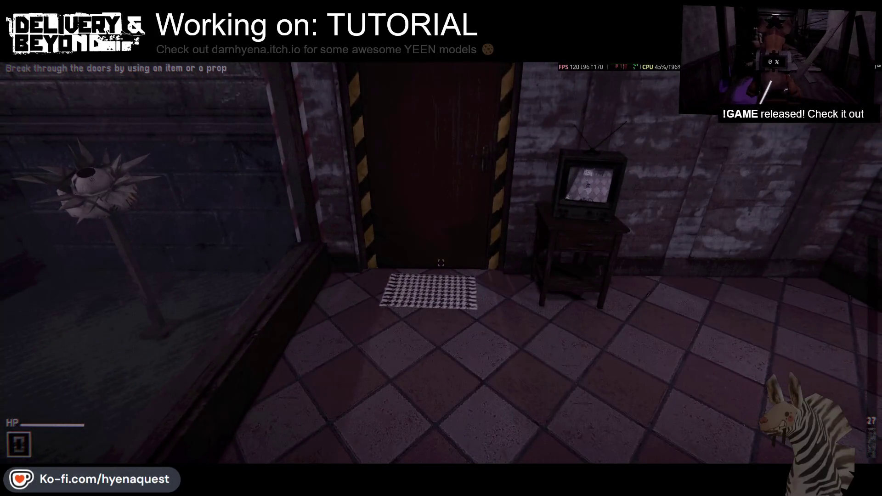
key("w")
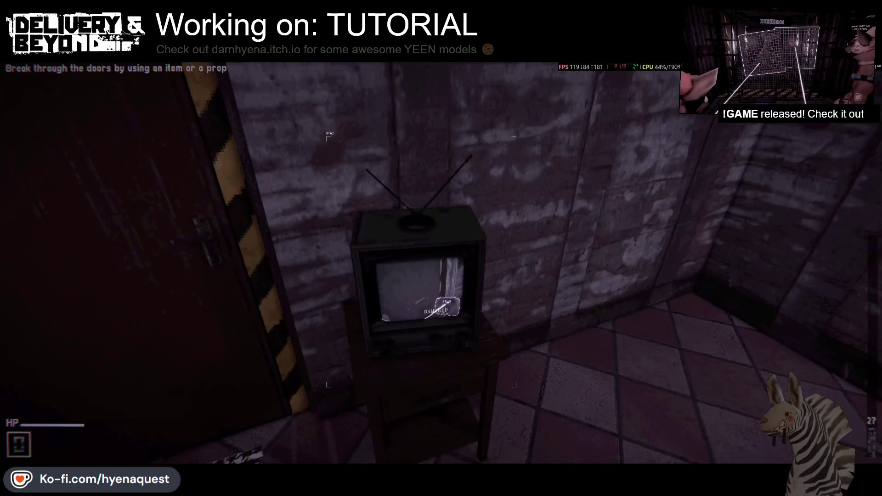
key("Escape")
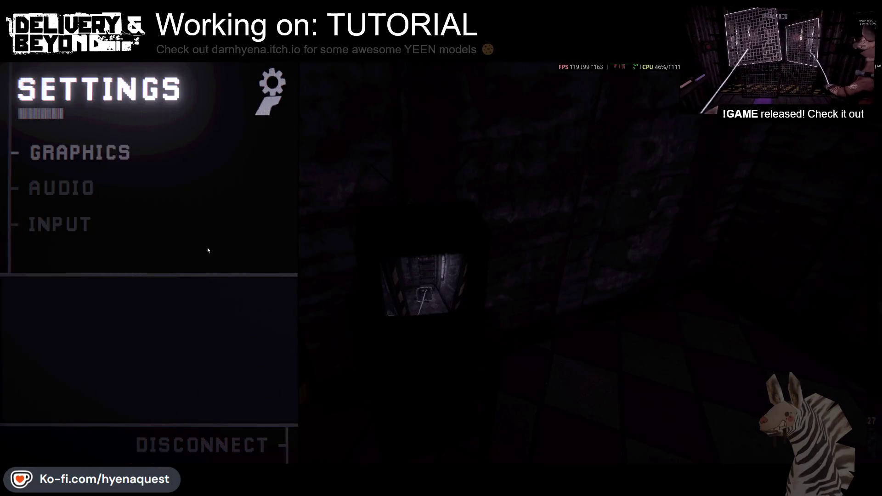
Reset the ZOOM binding on the INPUT page to default F [Keyboard], leave Settings and switch windows
left_click(73, 216)
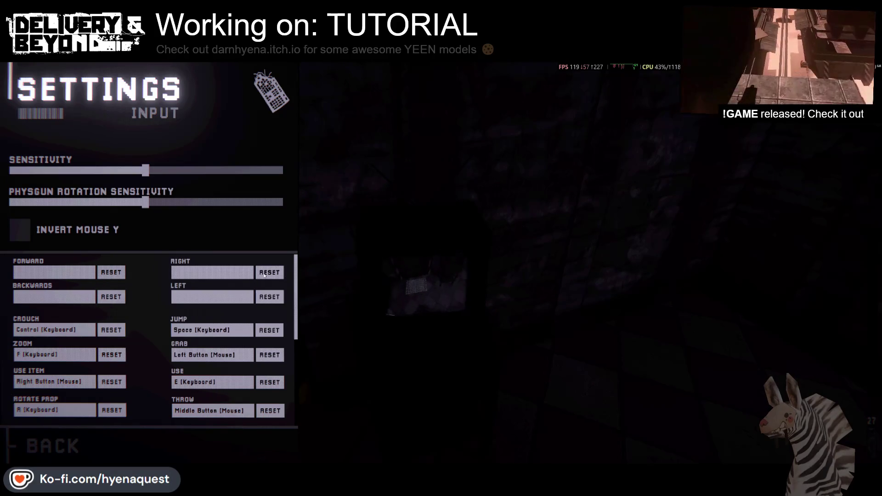
scroll(264, 298, "down", 3)
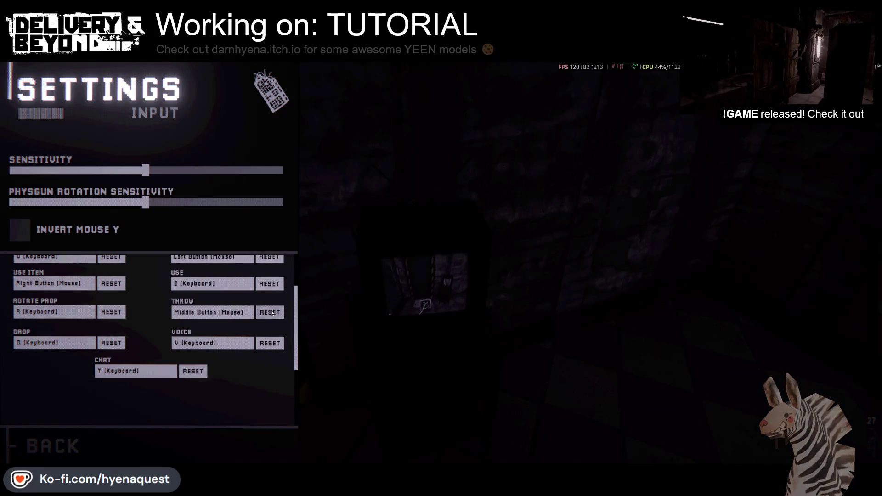
scroll(147, 308, "up", 1)
left_click(112, 311)
scroll(214, 409, "down", 1)
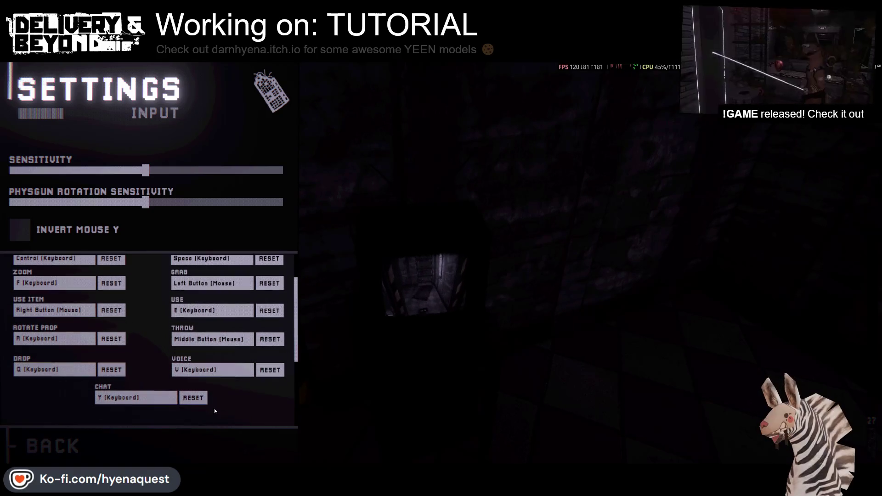
key("Escape")
key("Escape")
key("Escape")
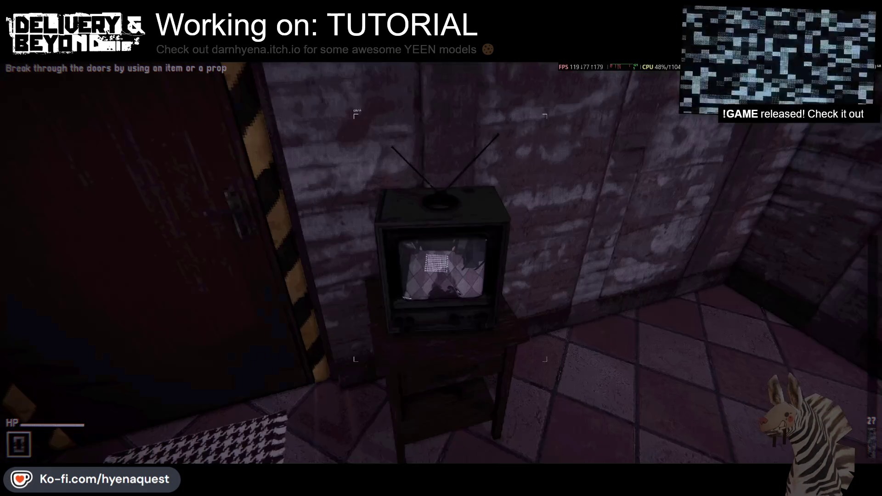
key("alt+Tab")
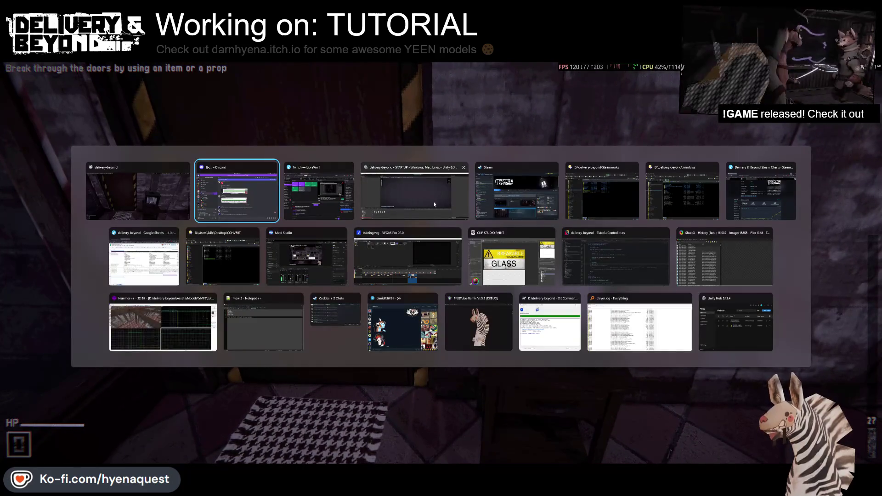
In the Unity editor, open the INGAME scene, test it in the running game, then quit back
left_click(437, 202)
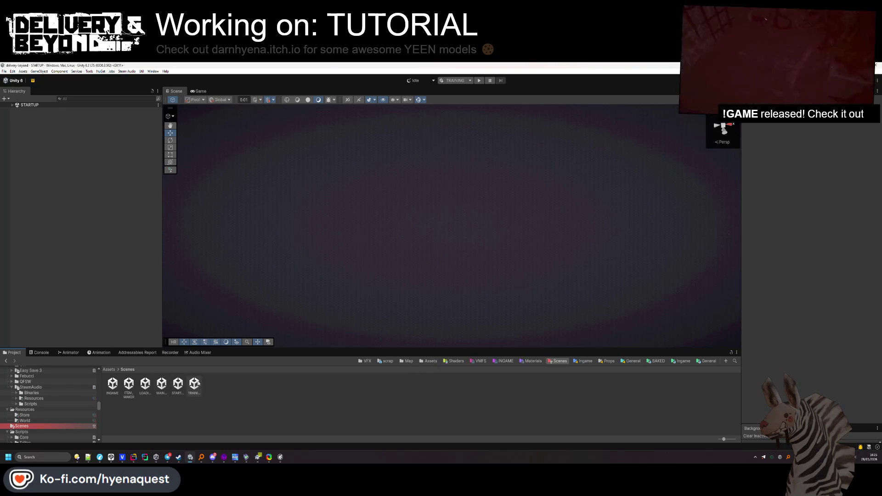
left_click(113, 384)
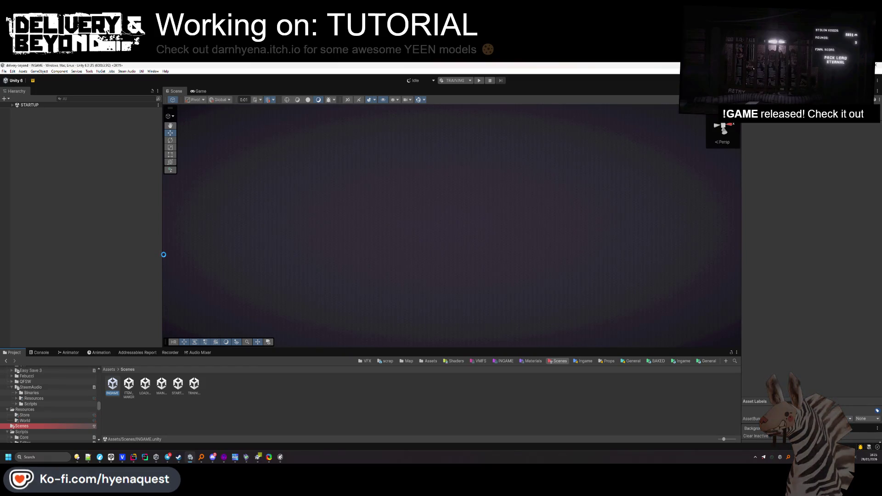
left_click(279, 459)
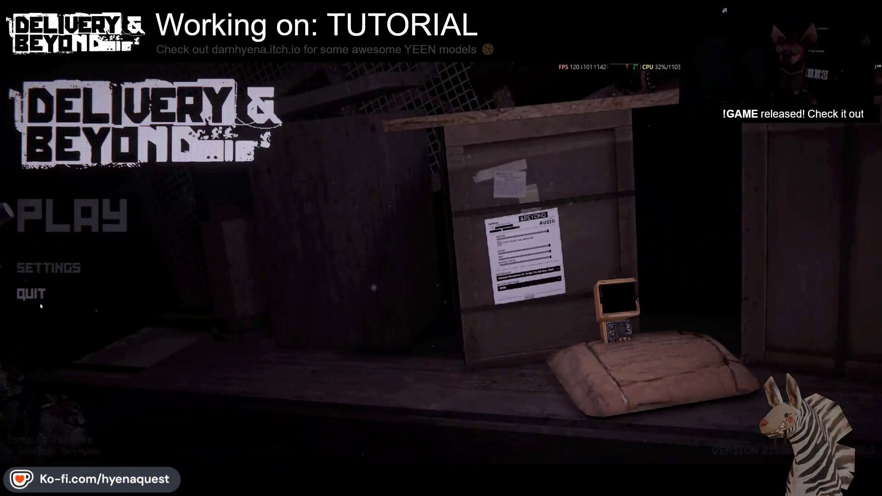
left_click(40, 301)
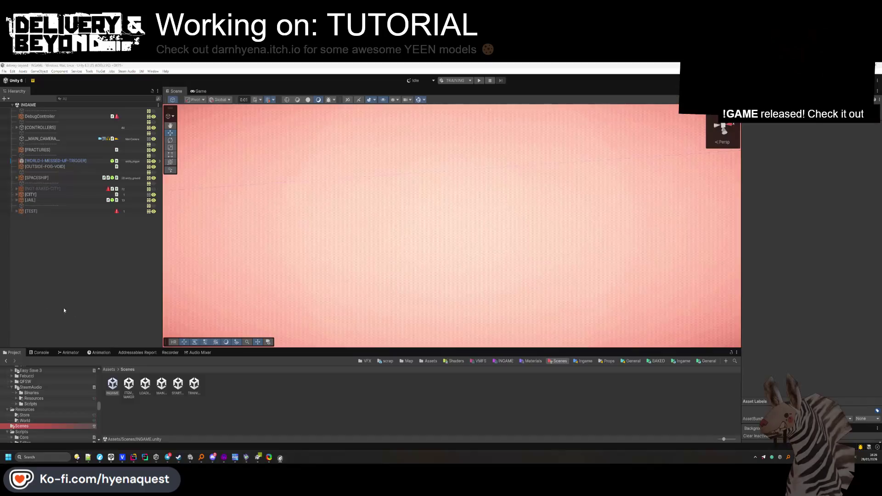
Expand [CONTROLLERS] > UIController, review its pending overrides, and open the UIController prefab
left_click(16, 127)
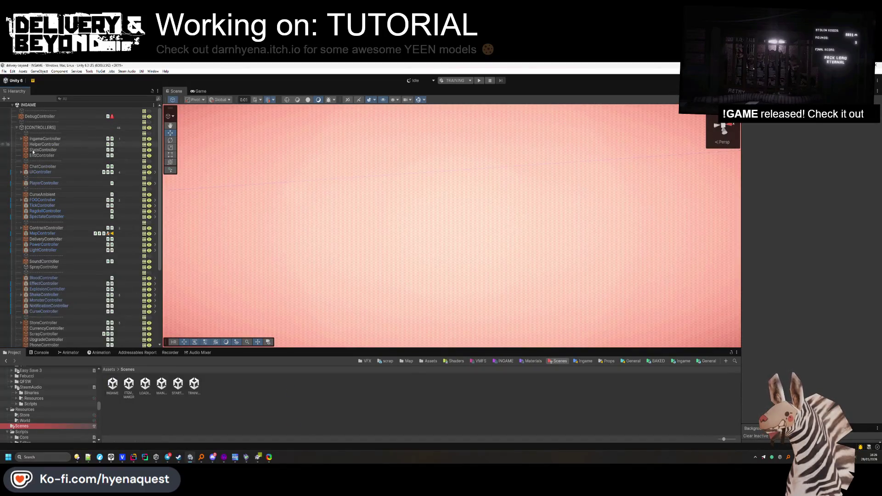
left_click(41, 172)
left_click(21, 172)
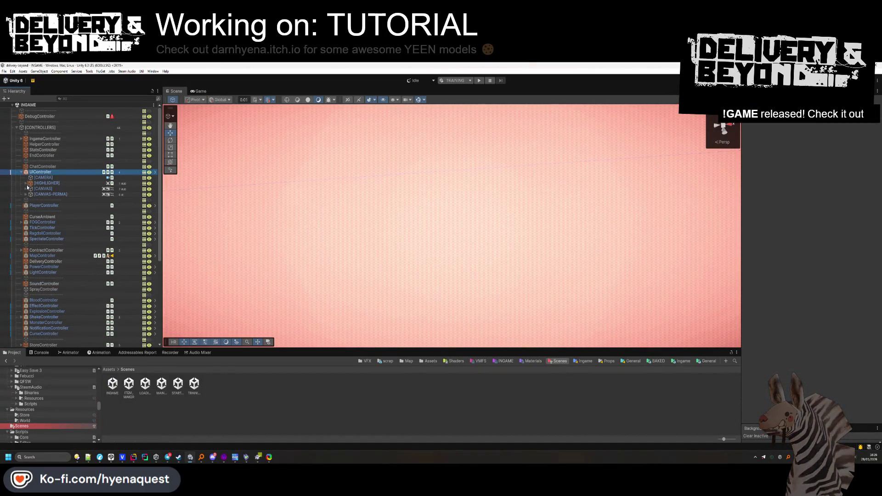
left_click(26, 189)
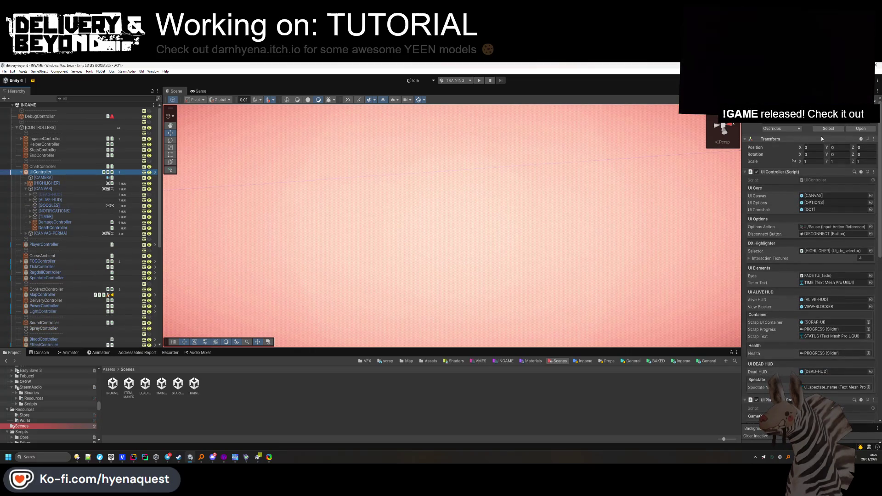
left_click(788, 130)
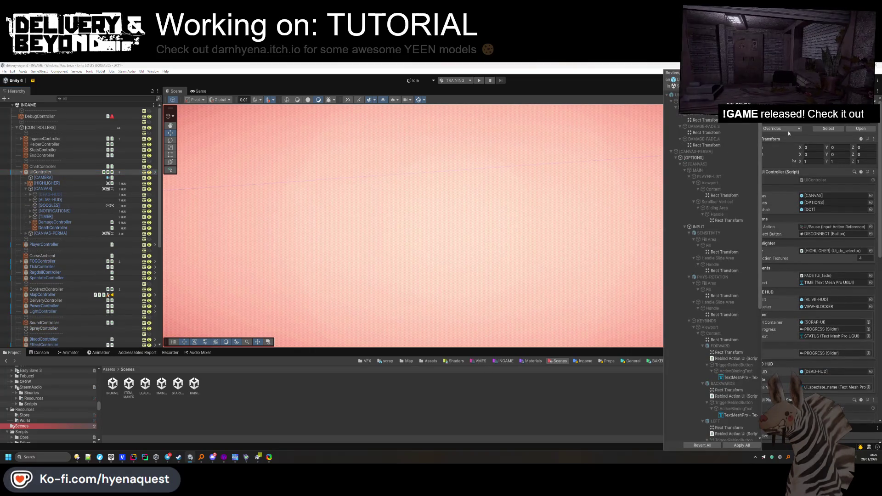
left_click(788, 131)
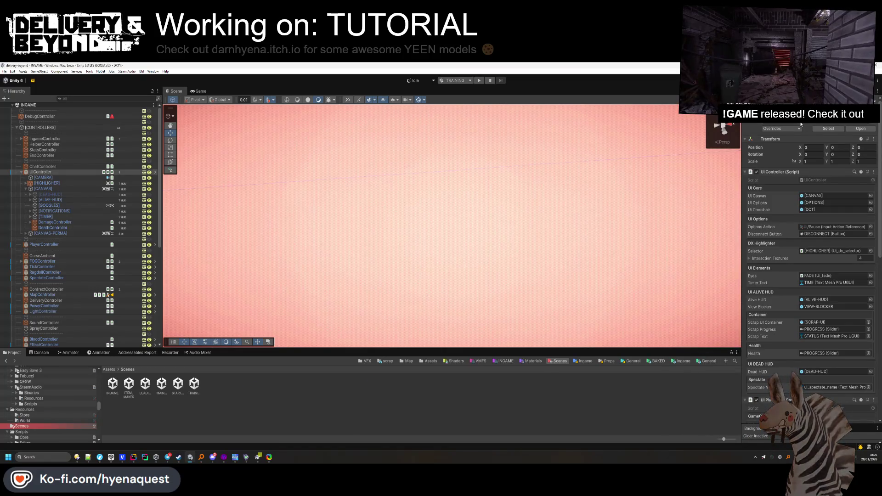
left_click(828, 129)
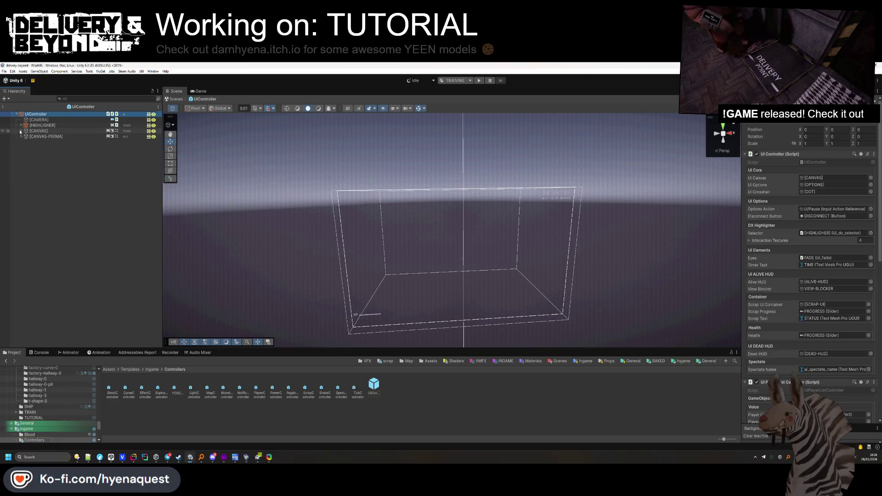
Enable the [OPTIONS] panel, hide the MAIN page and show the INPUT settings page
left_click(28, 153)
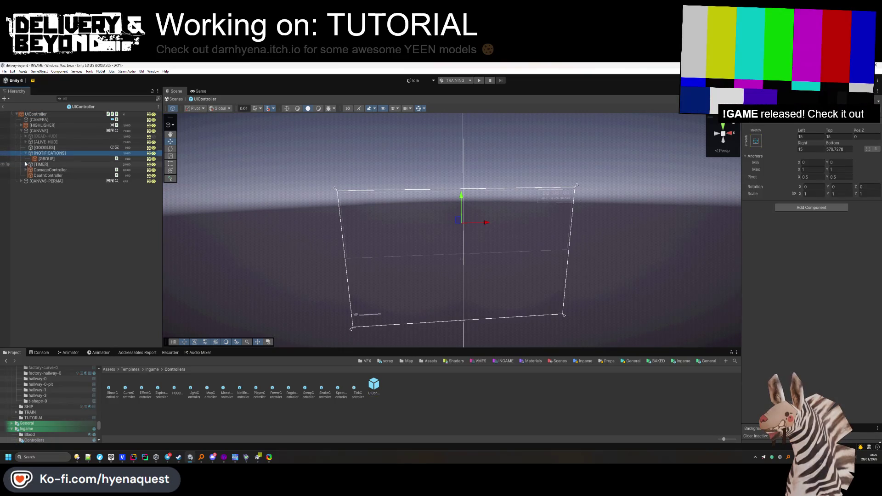
left_click(21, 181)
left_click(43, 198)
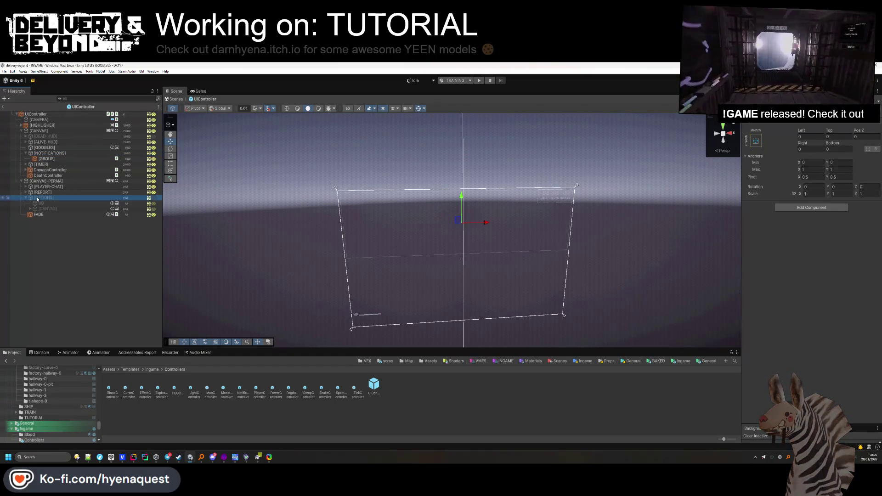
left_click(26, 198)
key("alt+shift+a")
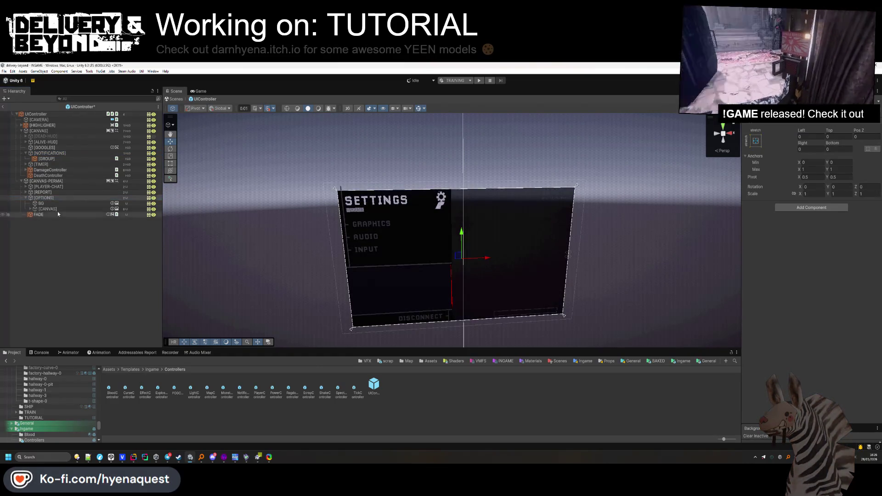
left_click(31, 209)
left_click(31, 209)
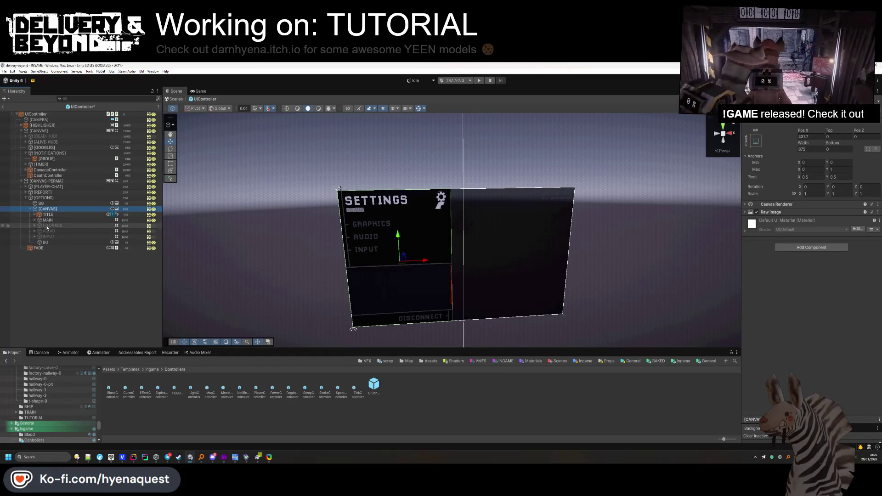
left_click(47, 220)
key("alt+shift+a")
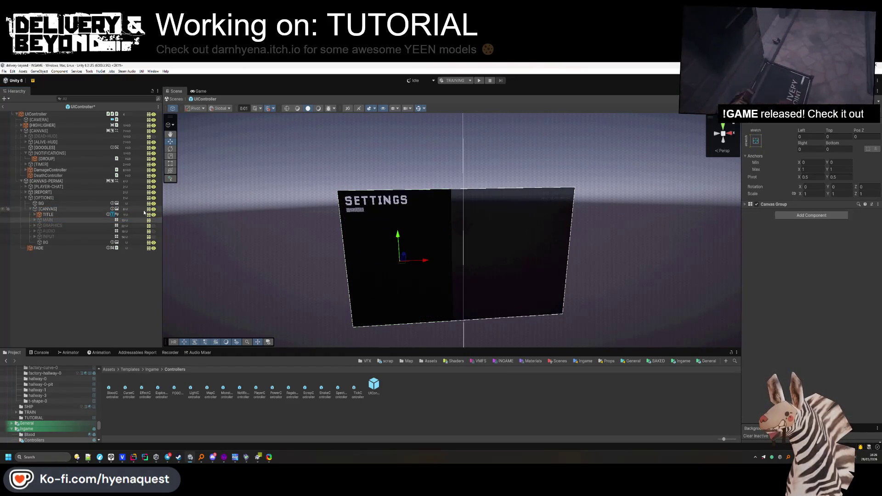
key("Down")
key("Down")
key("Down")
key("alt+shift+a")
left_click_drag(488, 184, 444, 183)
Frame the INPUT panel, expand KEYBINDS > Content, and set FORWARD's action to Gameplay/Move
key("f")
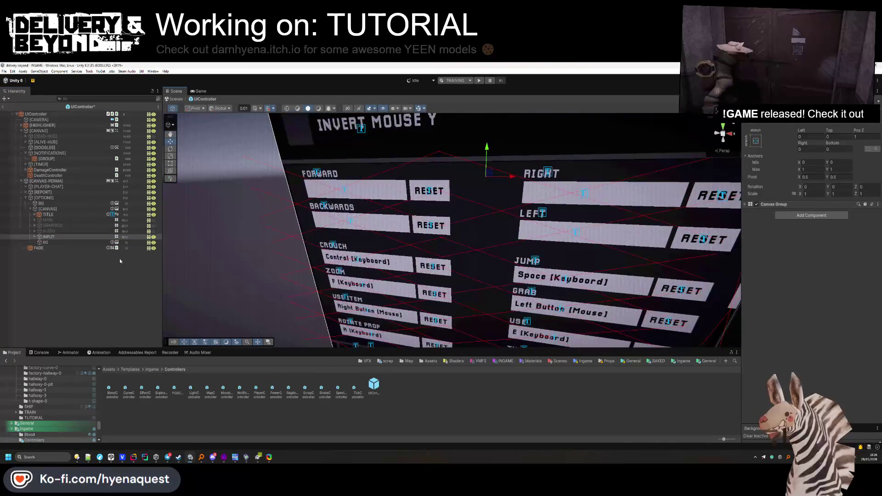
left_click(36, 237)
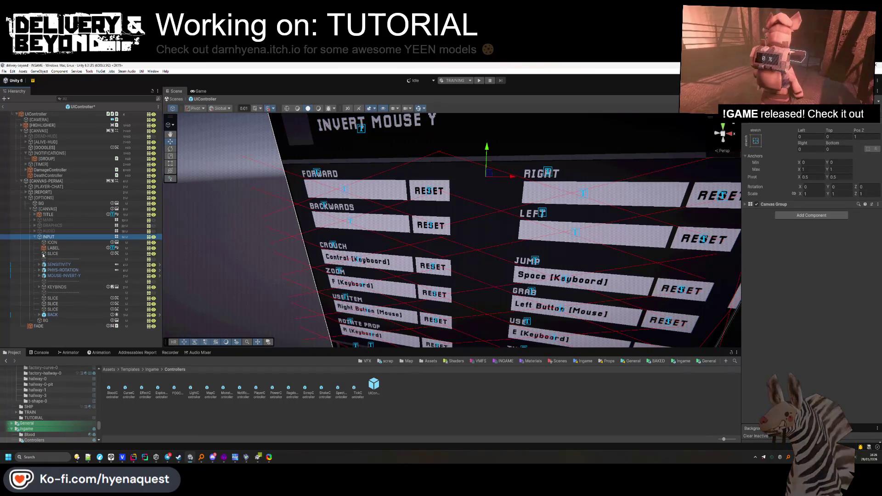
left_click(39, 287)
left_click(55, 287)
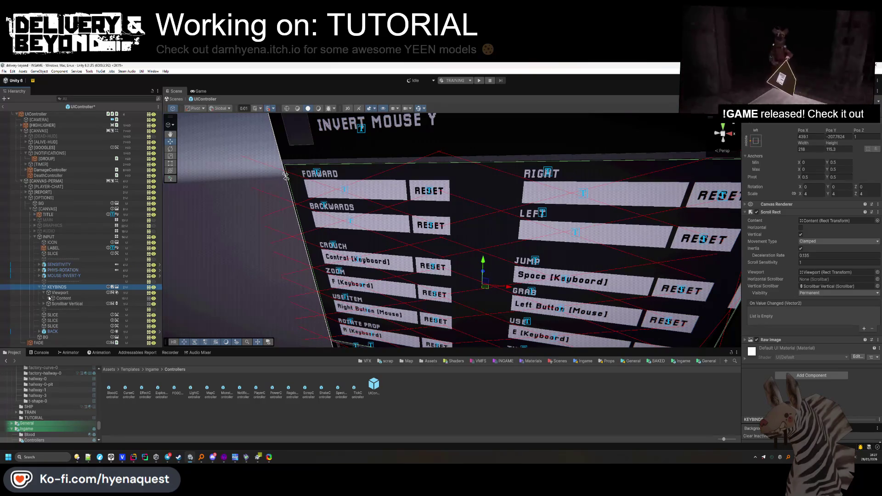
left_click(49, 298)
left_click(69, 304)
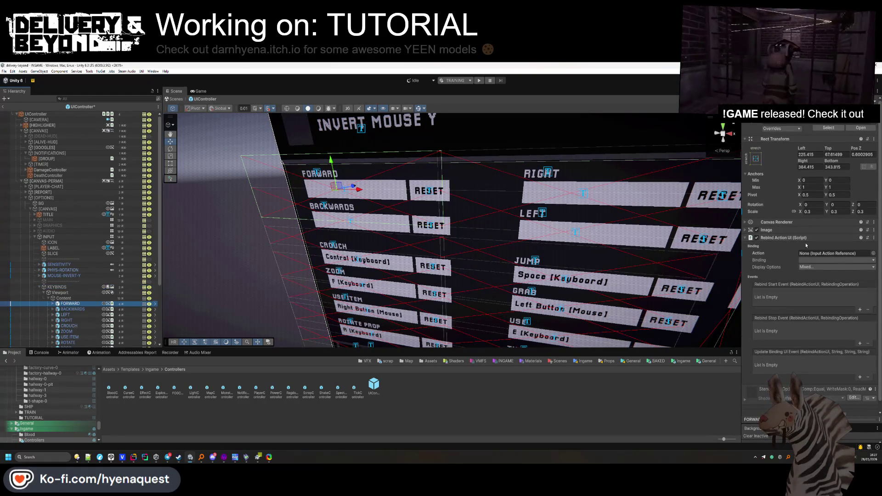
left_click(873, 254)
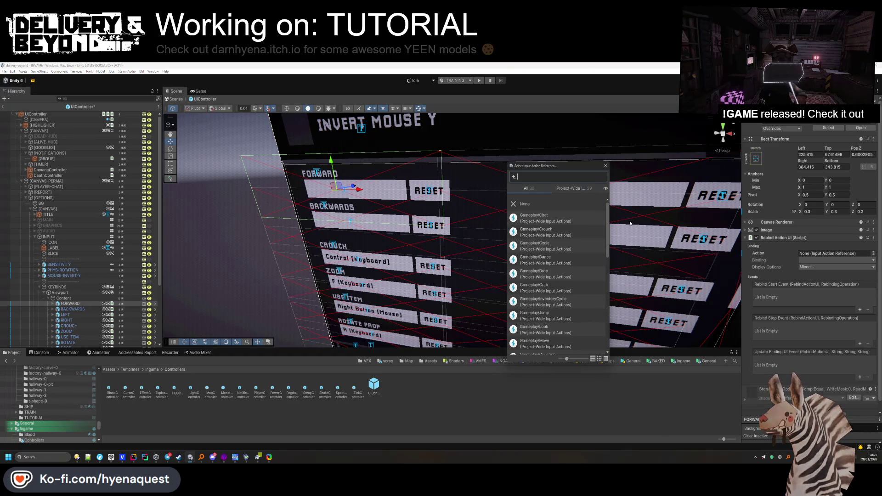
type("move")
key("Down")
key("Return")
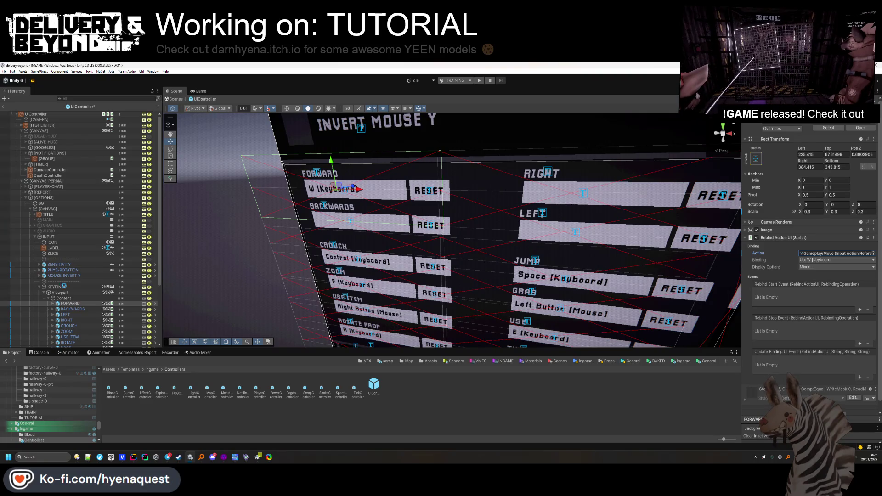
Assign Gameplay/Move as the BACKWARDS keybind's action
left_click(72, 310)
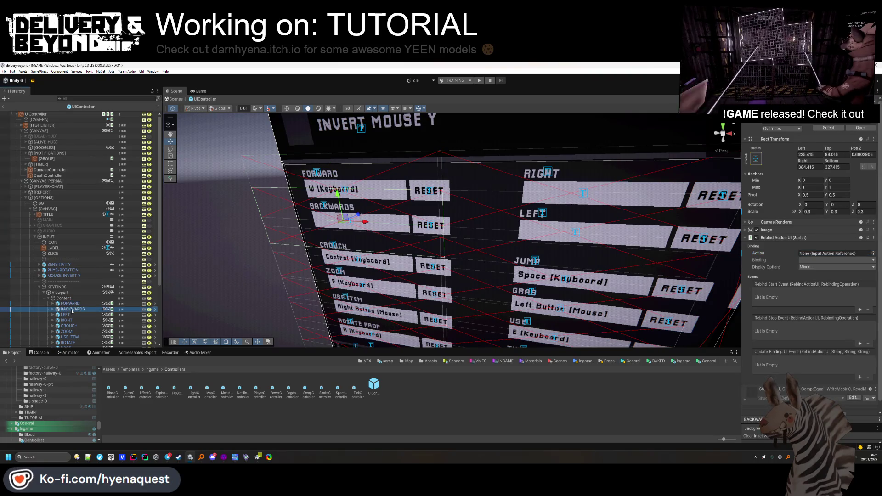
left_click(873, 254)
type("b")
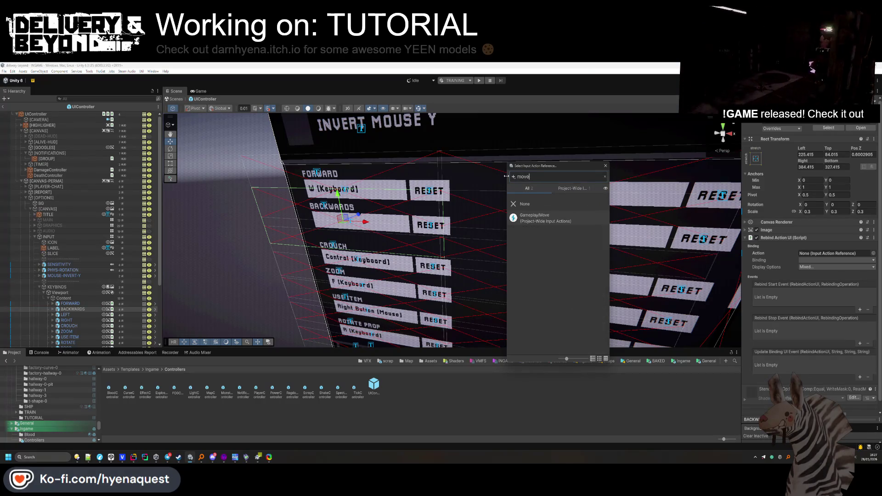
double_click(542, 217)
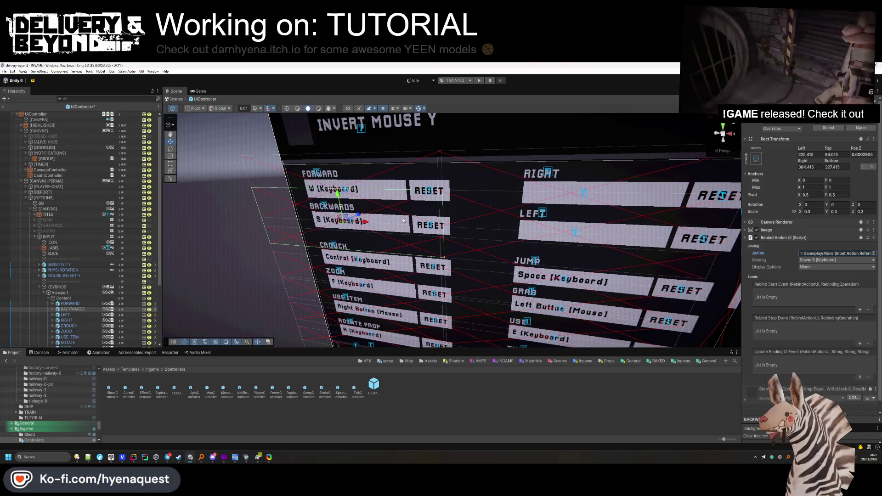
Assign Gameplay/Move to LEFT with its binding settled on Left: A
left_click(141, 313)
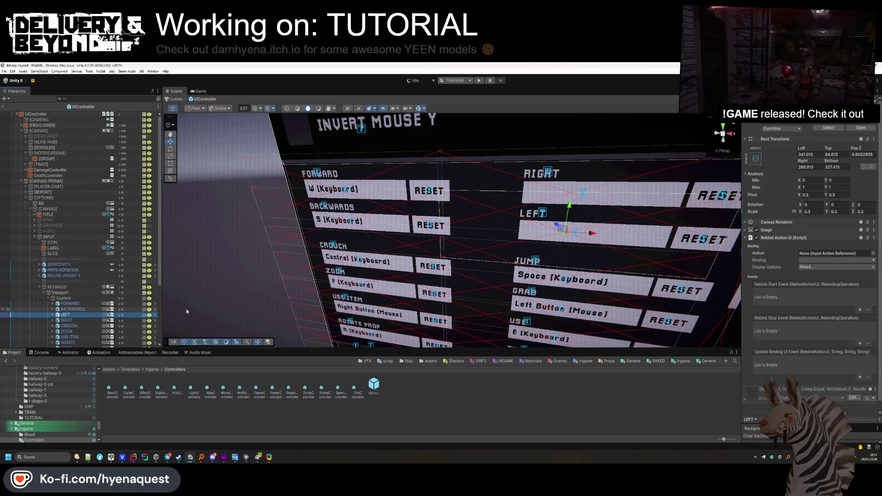
left_click(873, 254)
type("move")
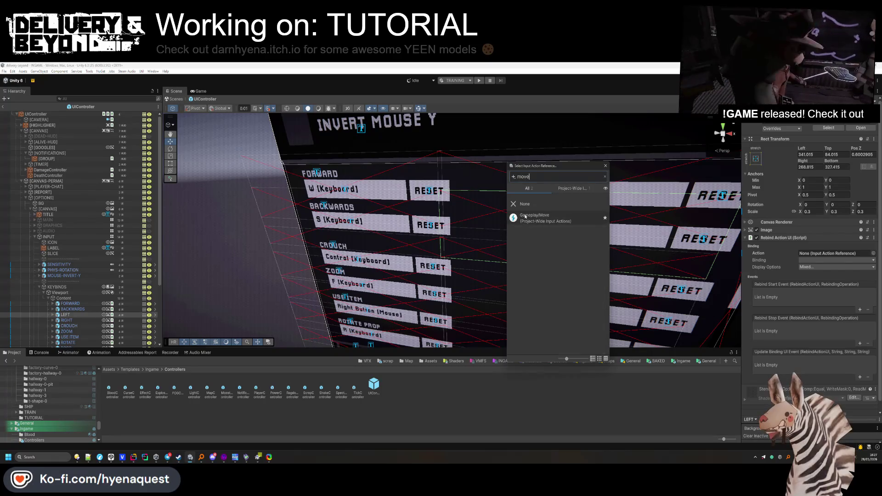
left_click(825, 274)
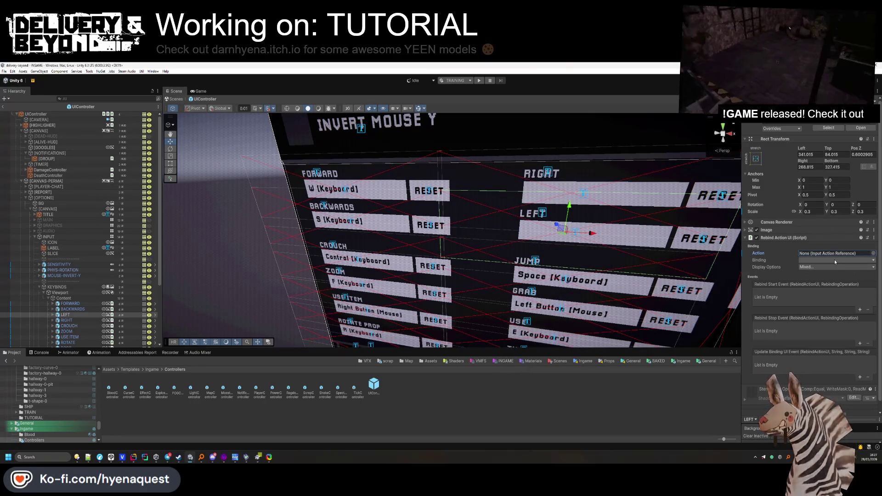
left_click(873, 253)
double_click(565, 222)
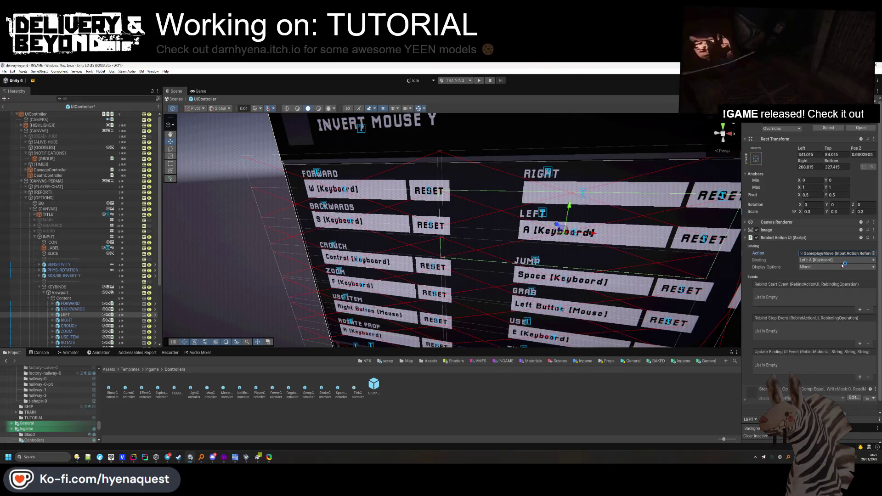
left_click(839, 261)
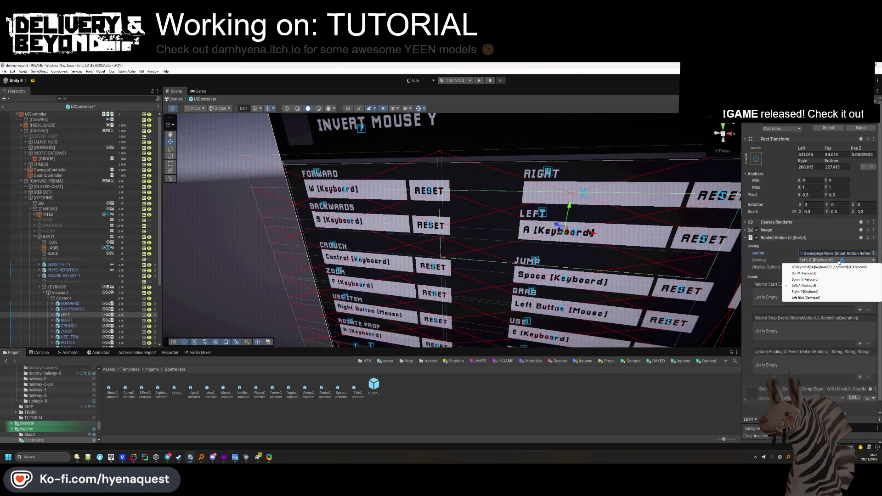
left_click(810, 292)
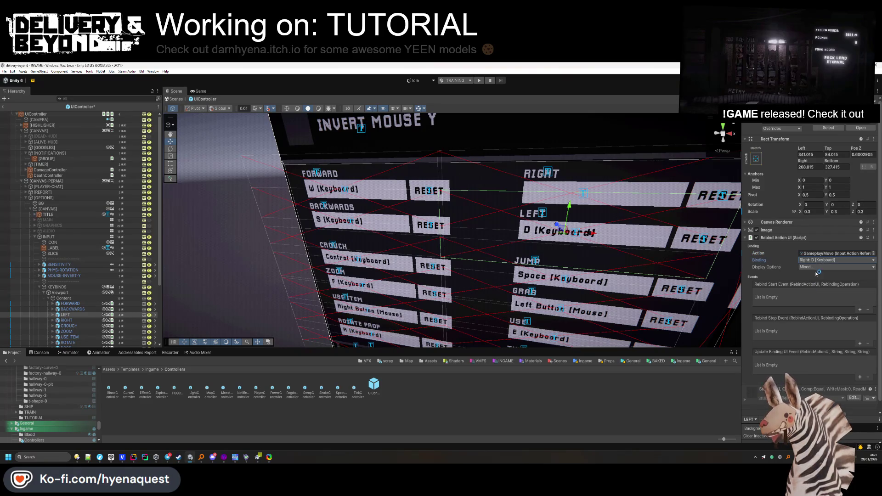
left_click(817, 261)
left_click(808, 288)
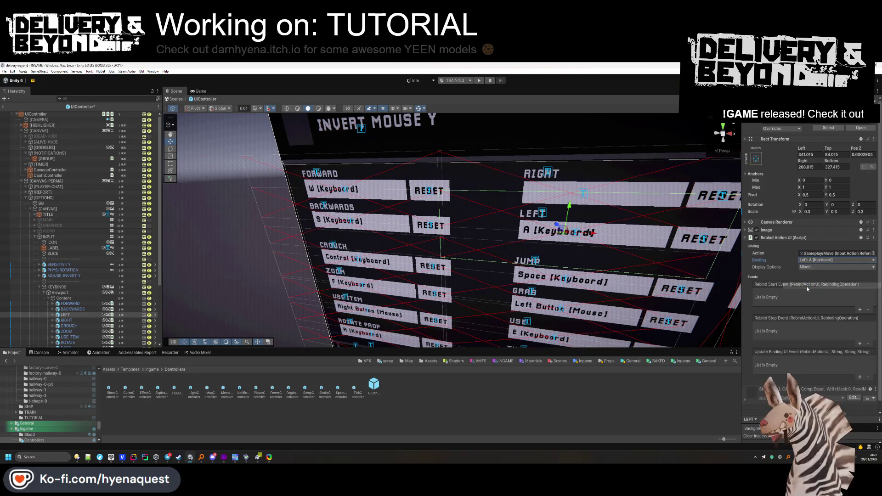
Assign Gameplay/Move to RIGHT with Right: D and save the UIController prefab
left_click(66, 320)
left_click(873, 253)
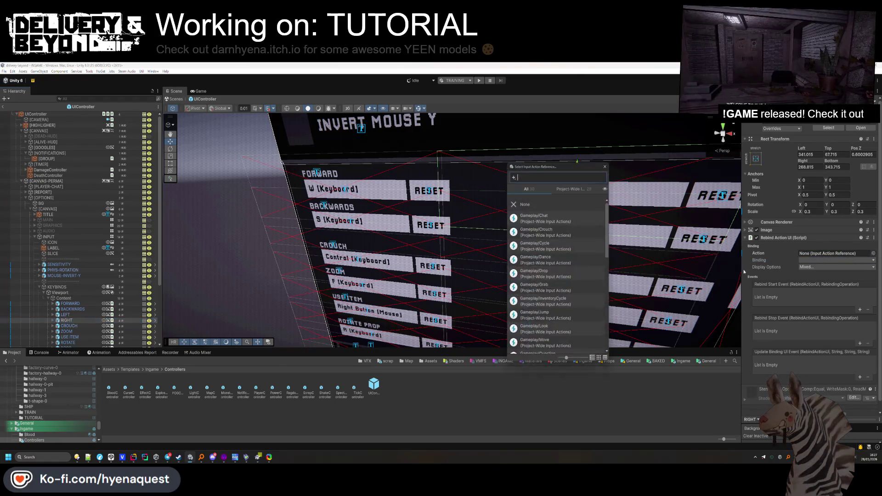
type("move")
double_click(545, 218)
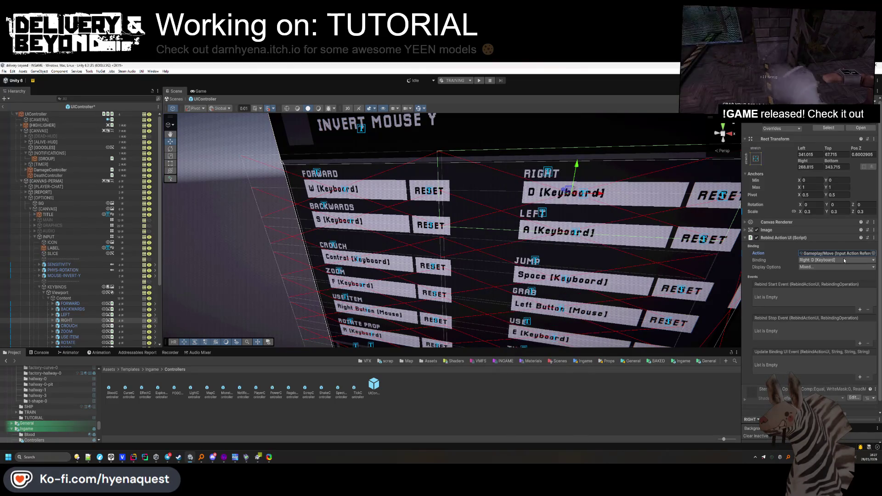
key("ctrl+s")
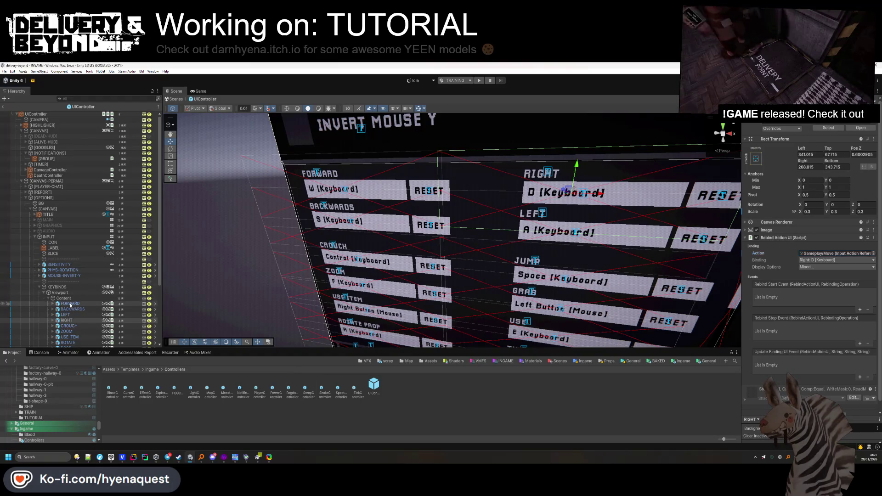
left_click(76, 320)
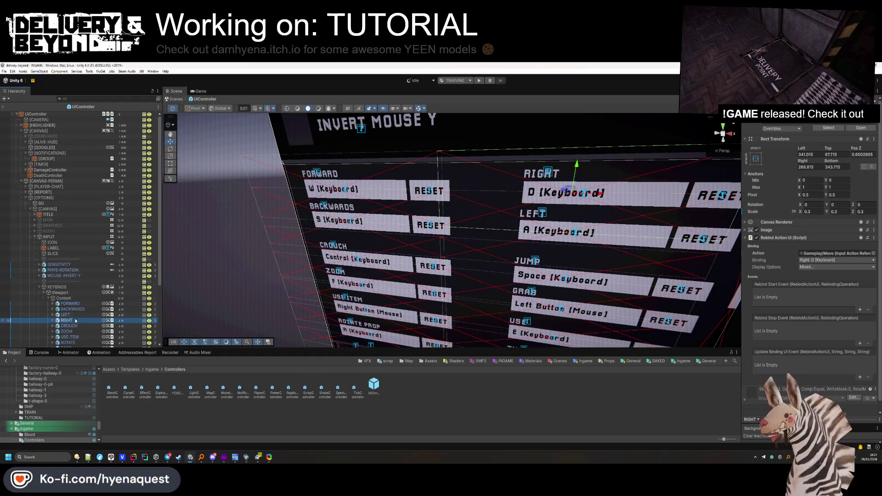
Reopen the UIController prefab, frame the FORWARD keybind, and switch the Inspector to debug mode
left_click(4, 107)
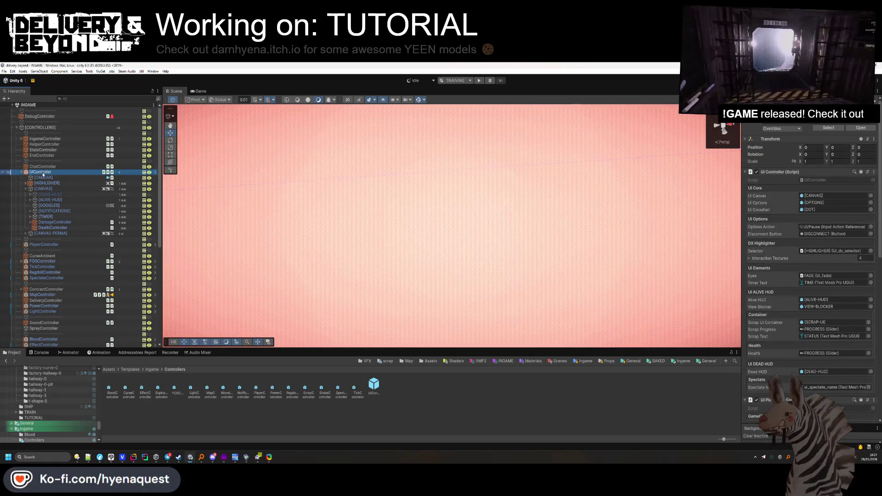
left_click(861, 127)
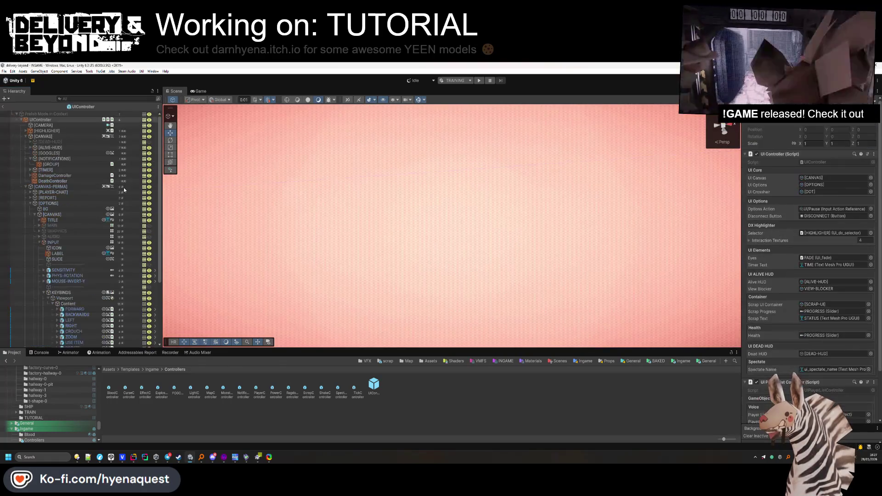
scroll(70, 281, "down", 2)
left_click(73, 268)
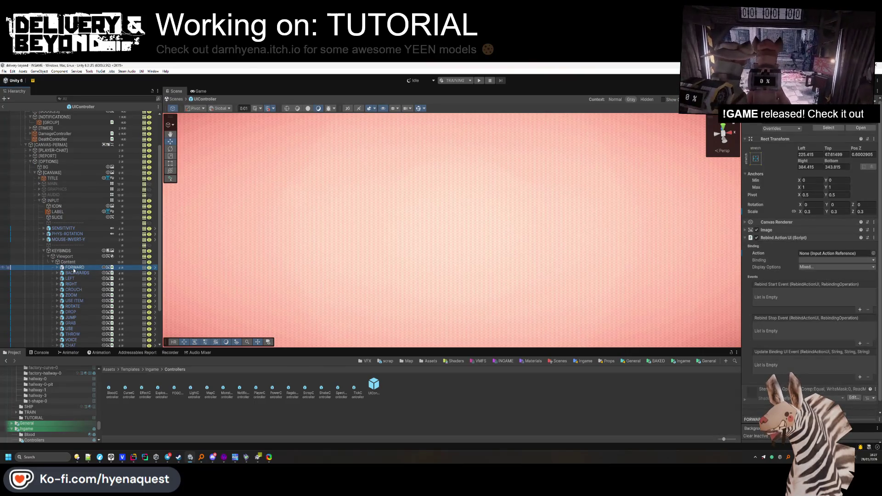
key("f")
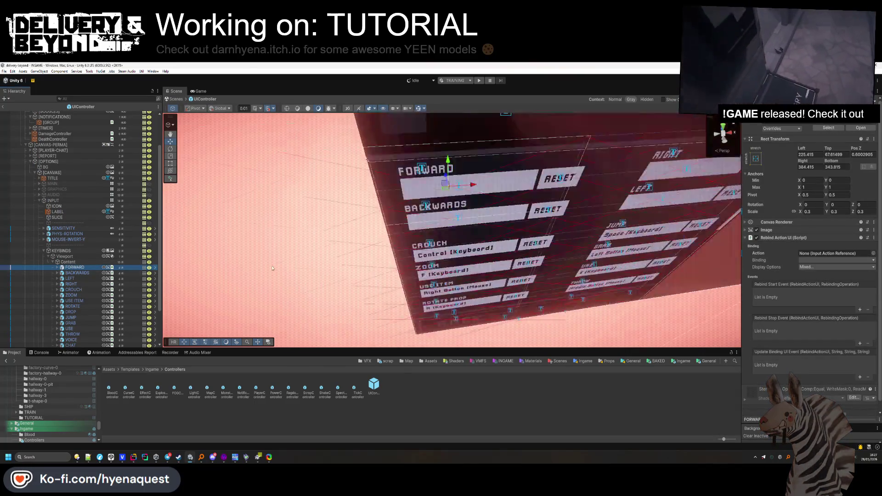
left_click_drag(398, 215, 713, 196)
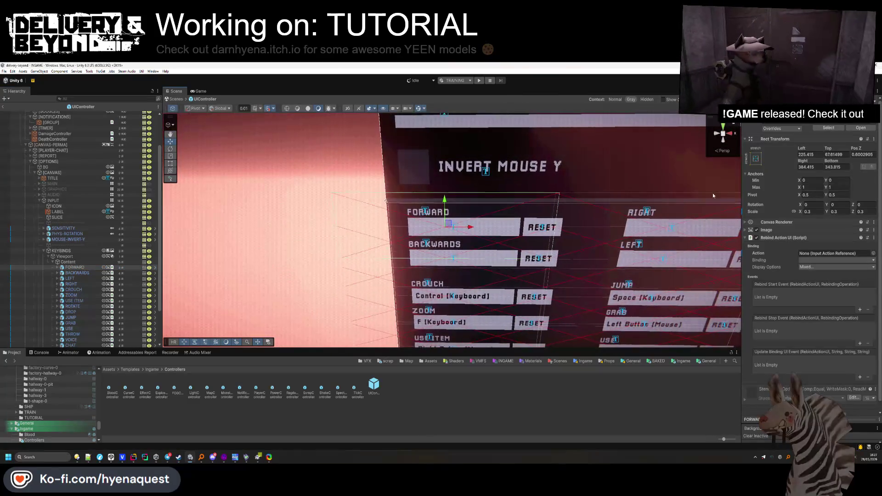
left_click(877, 92)
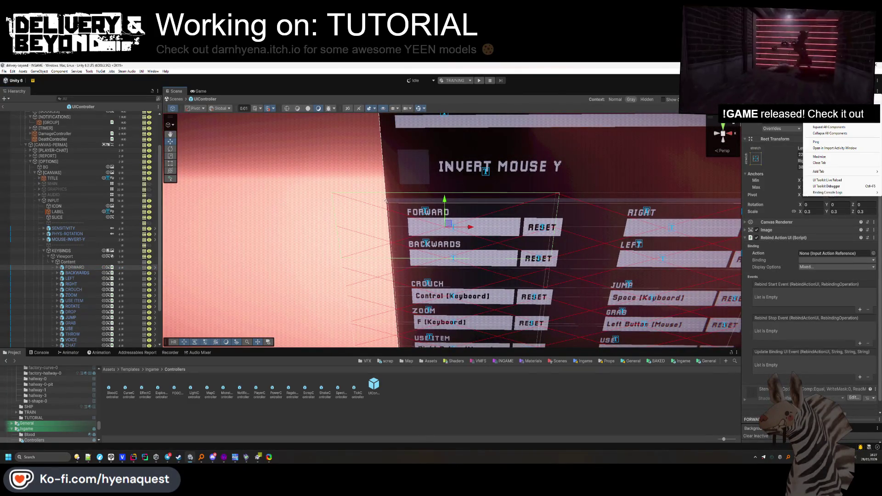
left_click(820, 121)
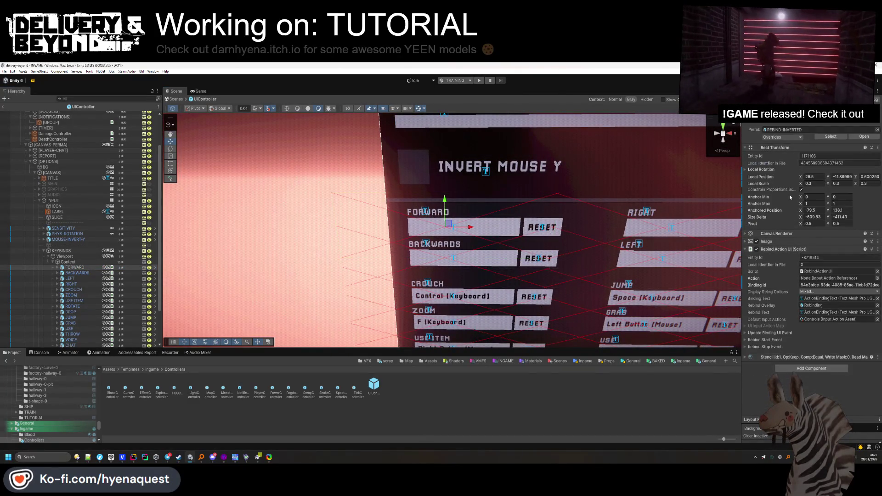
Reassign Gameplay/Move as the action for FORWARD and BACKWARDS in debug mode
left_click(876, 279)
type("move")
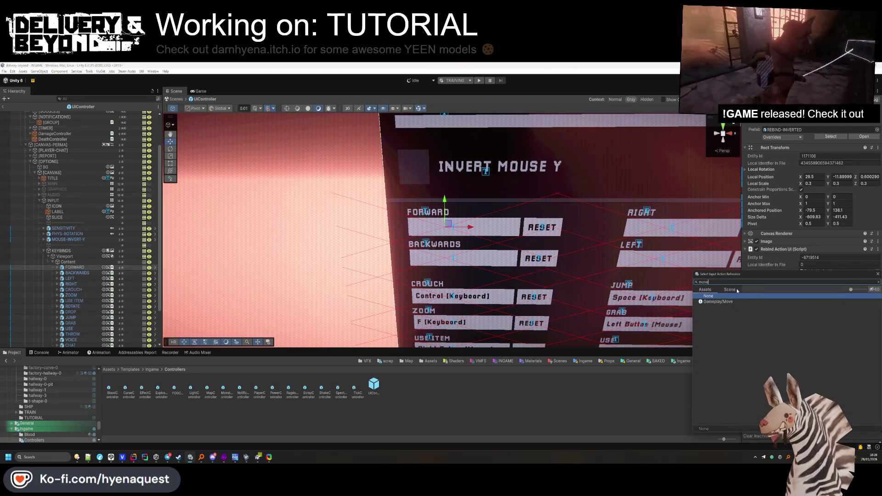
double_click(823, 301)
left_click(825, 292)
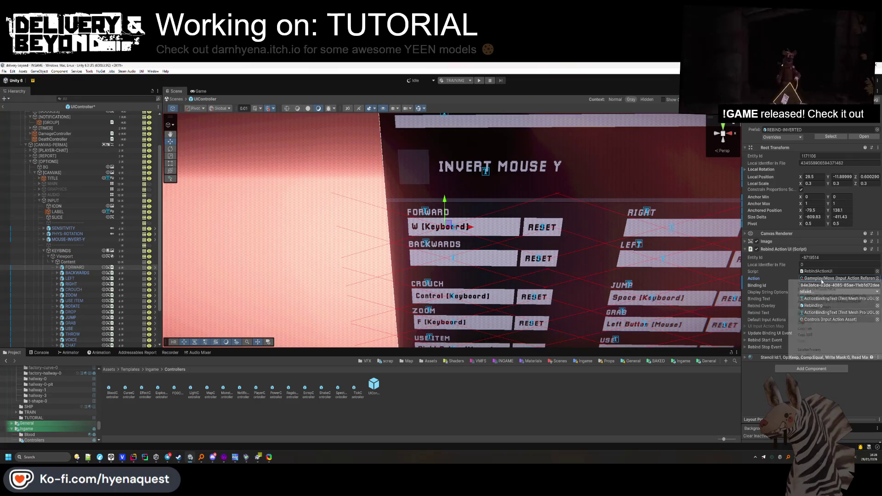
key("Escape")
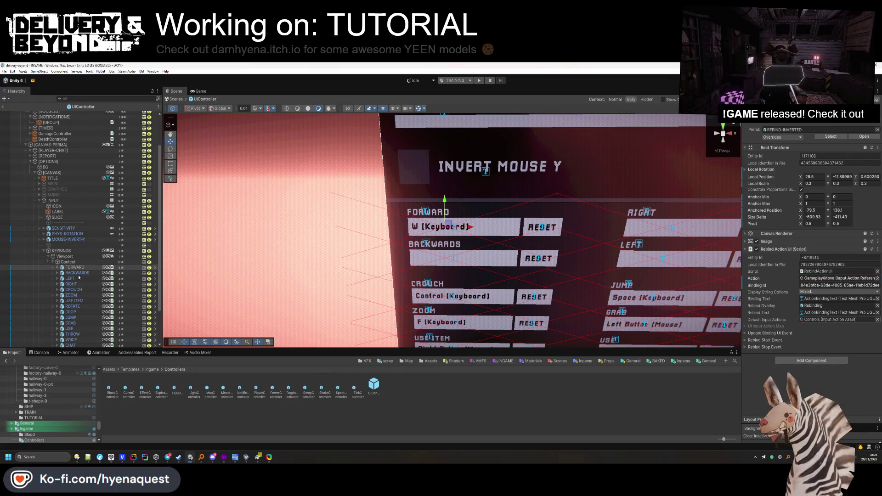
left_click(78, 274)
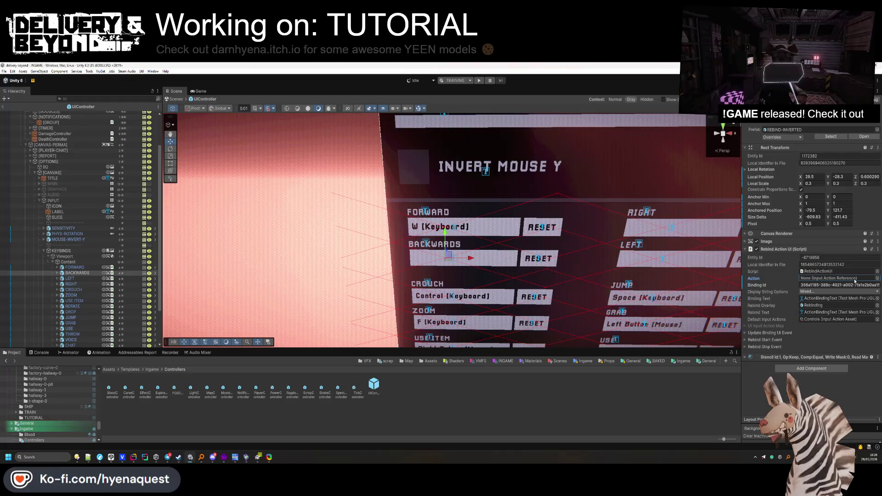
left_click(878, 278)
double_click(818, 297)
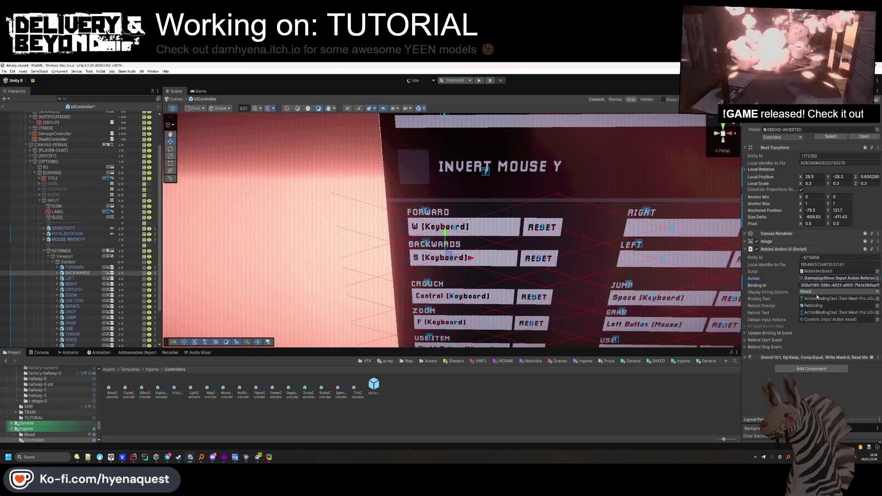
Paste Gameplay/Move into the LEFT and RIGHT keybind actions, then clear the selection
left_click(107, 279)
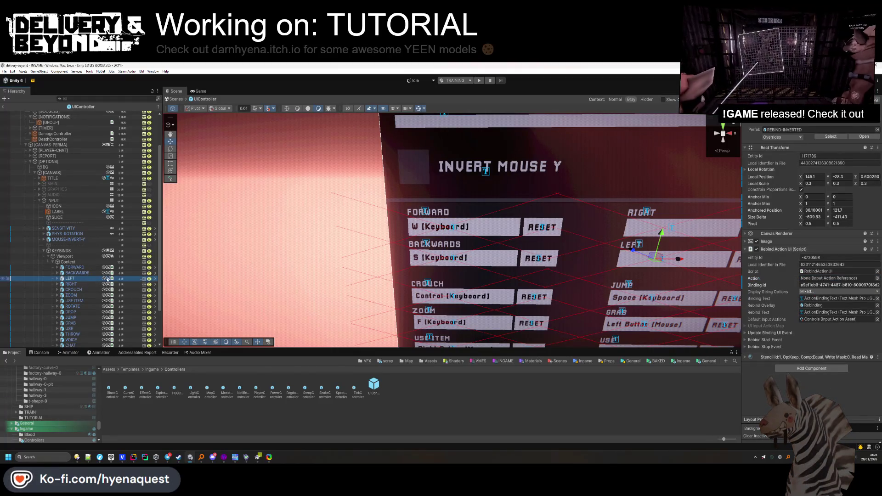
right_click(830, 279)
left_click(822, 335)
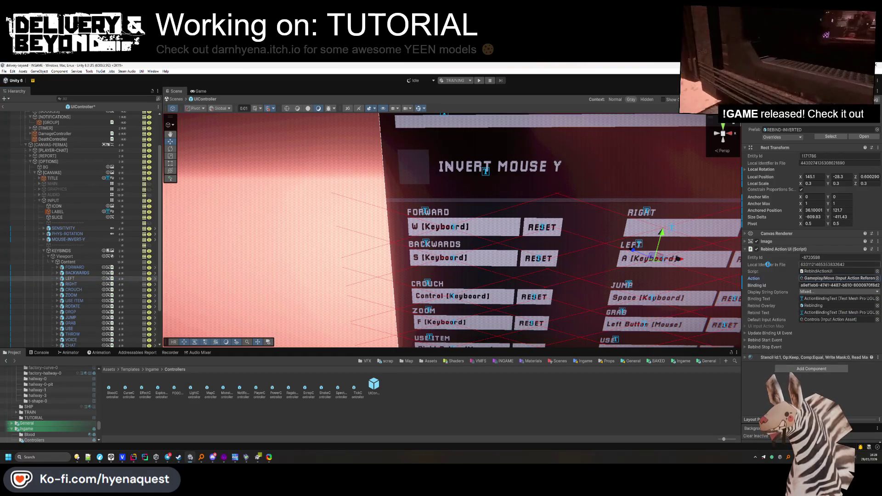
left_click(83, 285)
right_click(823, 279)
left_click(823, 335)
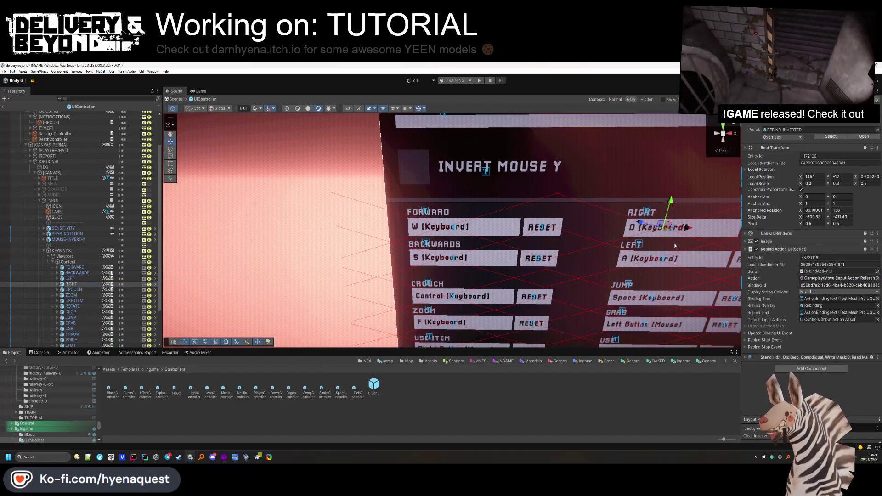
left_click(553, 411)
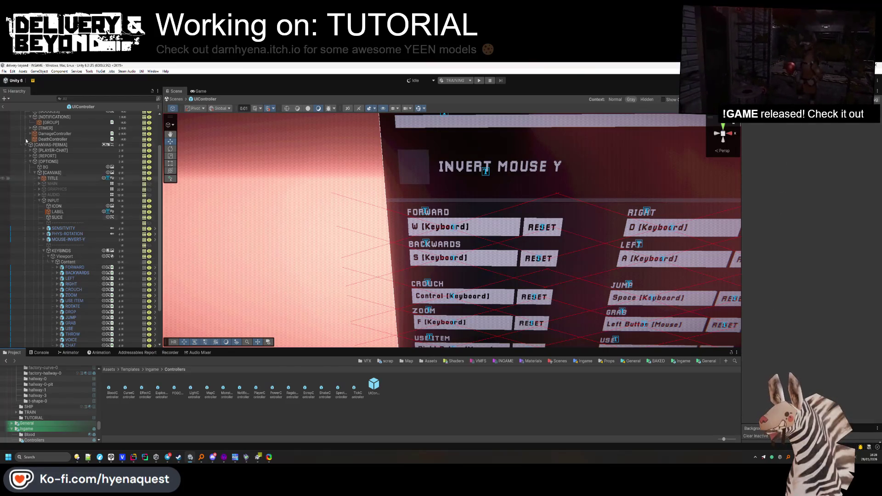
left_click(3, 106)
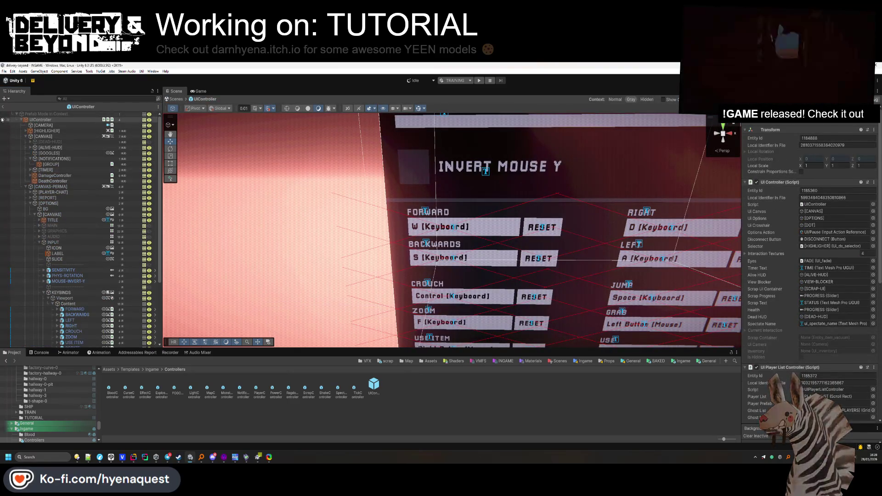
Collapse the KEYBINDS and options canvas foldouts, deactivate [OPTIONS], and exit Prefab Mode to INGAME
left_click(43, 293)
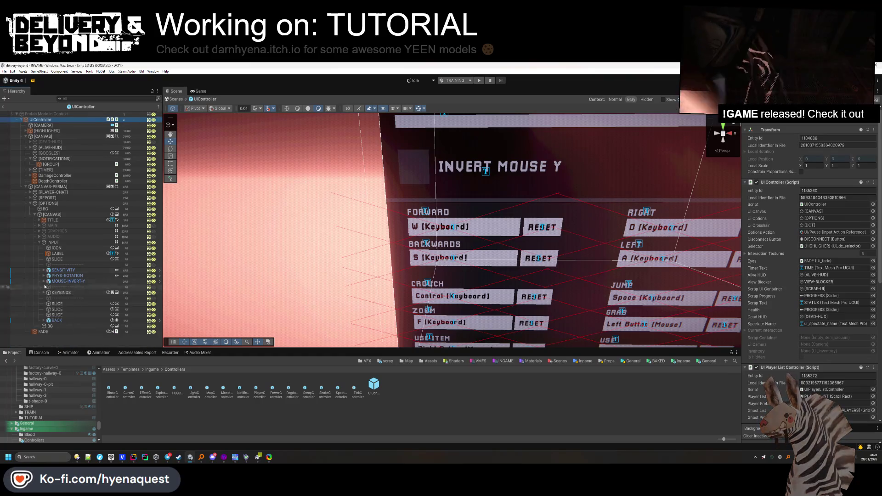
left_click(34, 215)
left_click(48, 203)
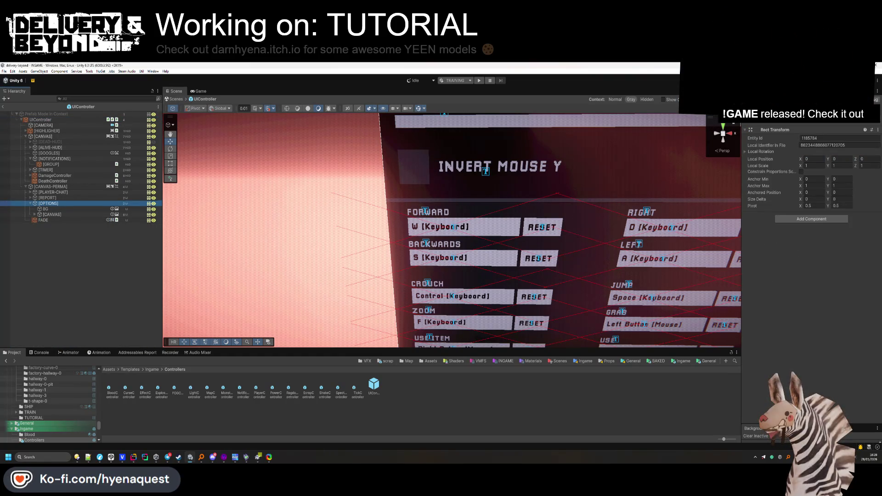
key("alt+shift+a")
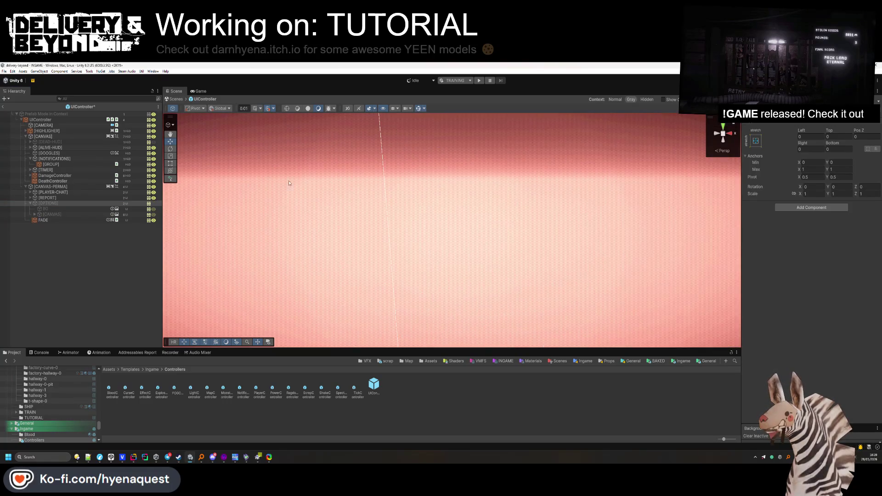
left_click(35, 215)
left_click(35, 215)
left_click(53, 242)
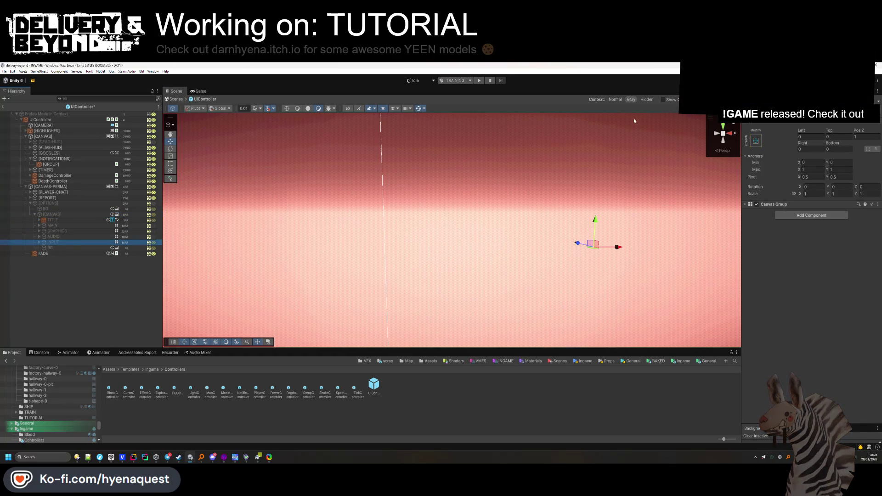
left_click(52, 226)
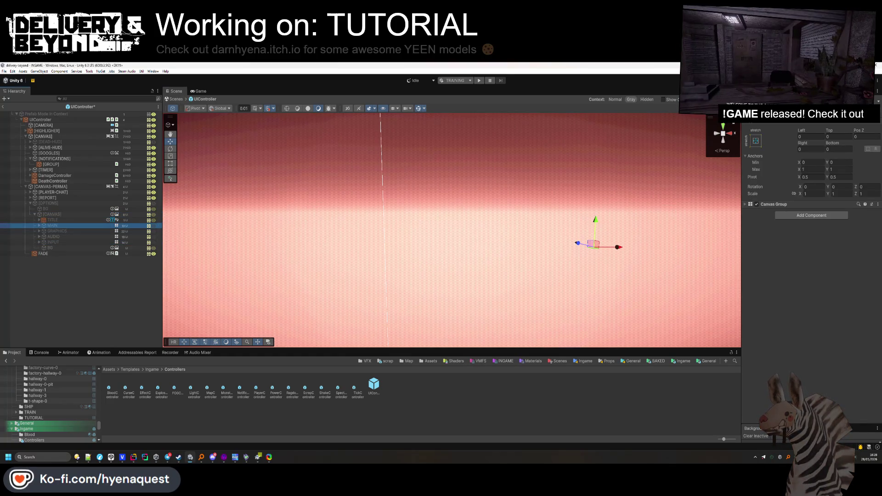
left_click(52, 203)
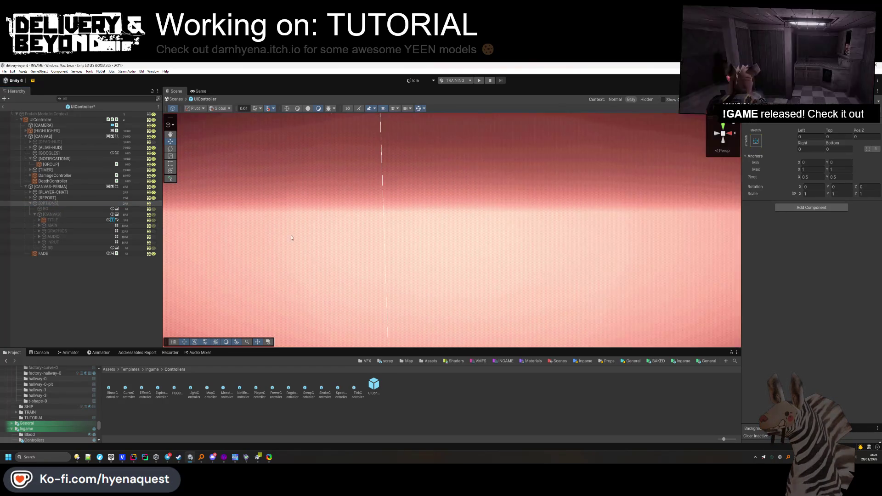
left_click(406, 207)
left_click(2, 108)
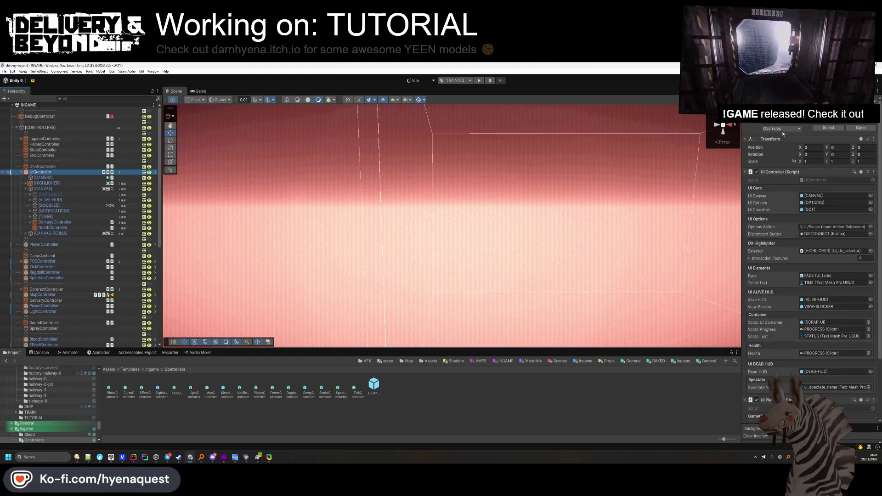
Review UIController's keybind TextMeshPro override and apply all overrides to its prefab
left_click(781, 128)
left_click(734, 276)
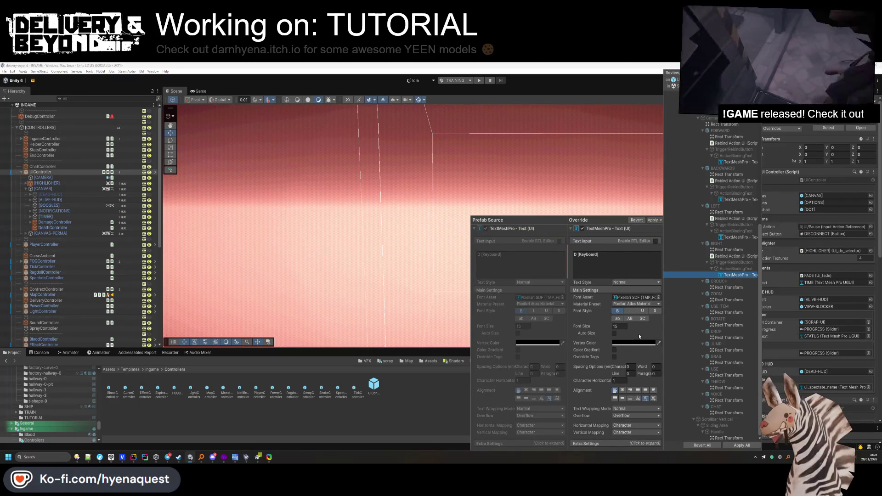
scroll(717, 322, "up", 8)
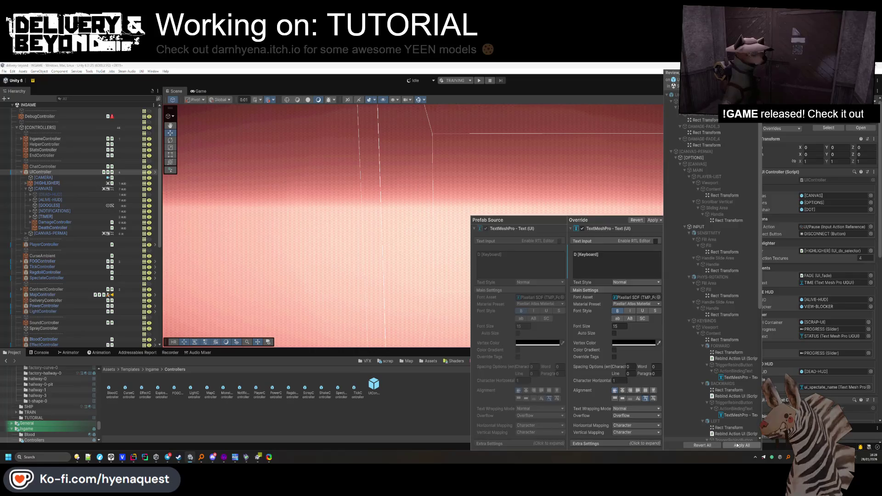
left_click(737, 445)
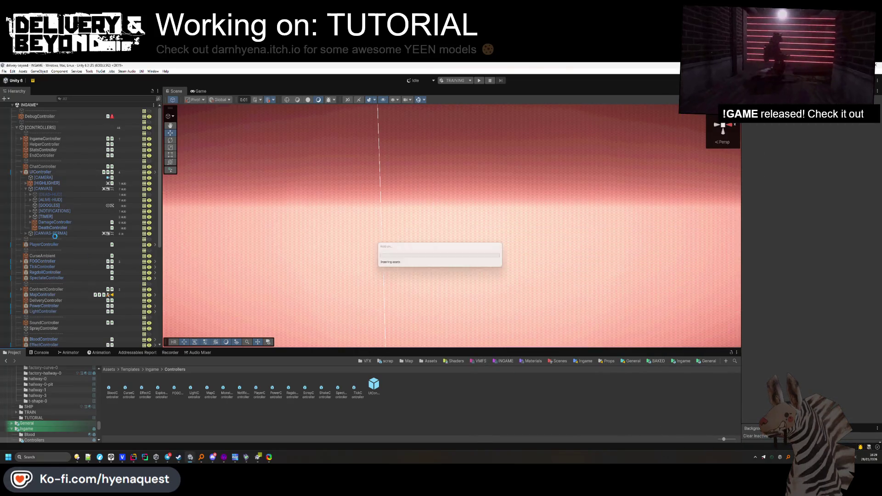
Set the play-mode scene to DEV and open the Scenes/STARTUP scene
left_click(455, 80)
left_click(457, 92)
left_click(435, 362)
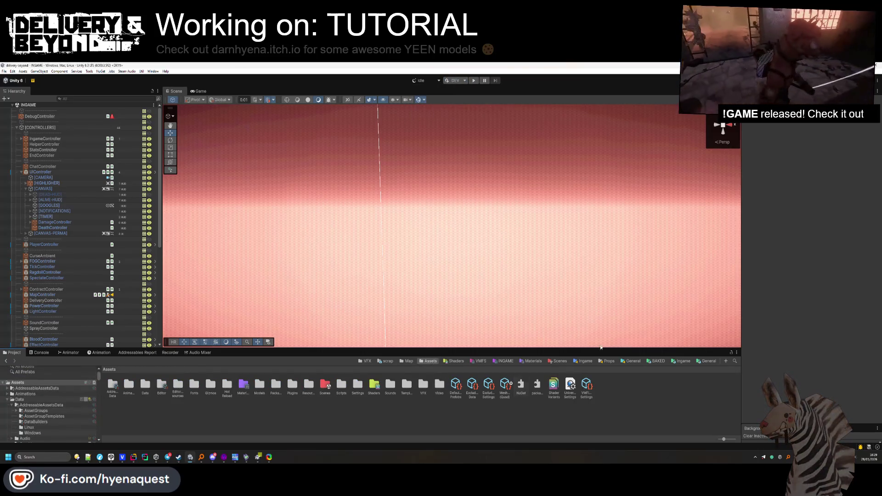
left_click(558, 362)
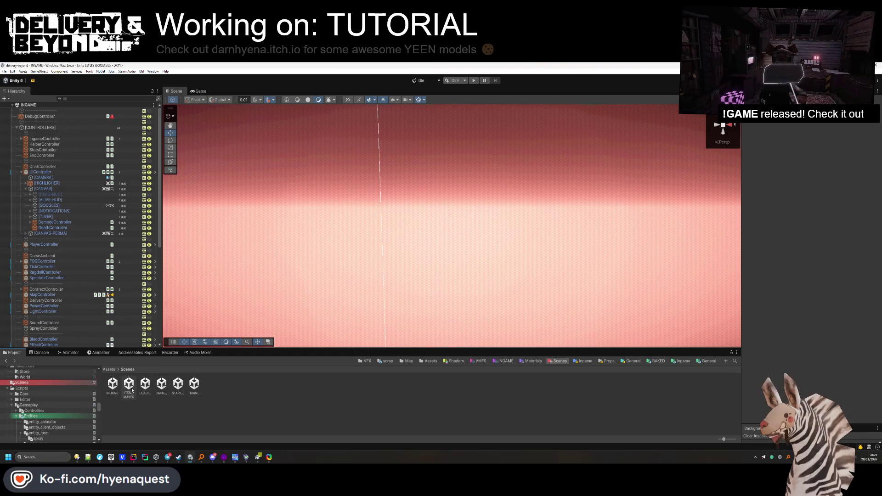
double_click(180, 389)
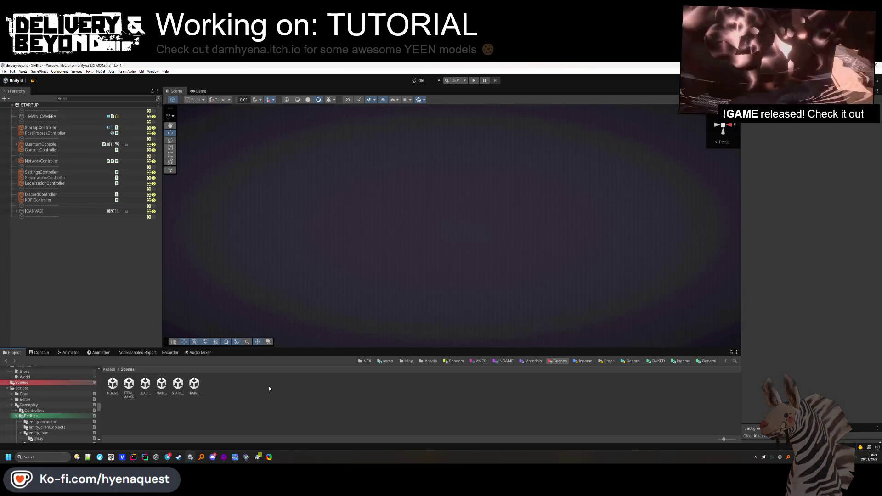
Start a Linux build overwriting delivery-beyond.x86_64, then reload the SteamDB charts page
key("ctrl+shift+b")
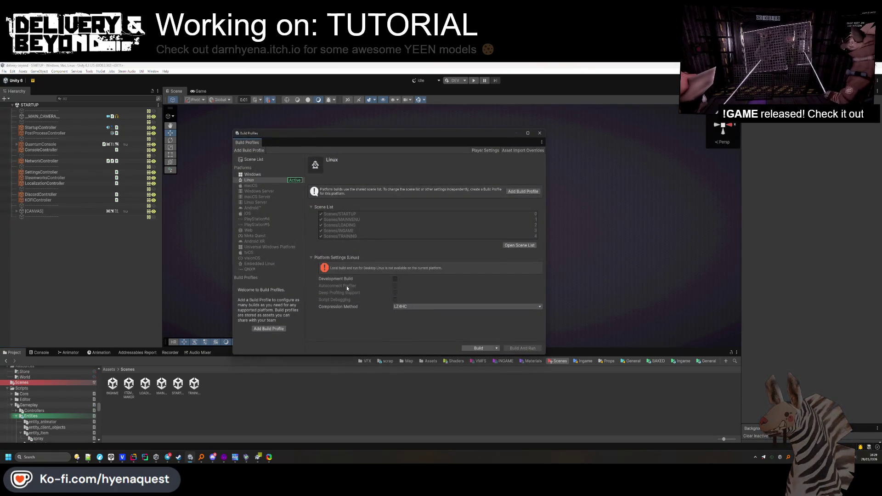
left_click(478, 348)
left_click(93, 142)
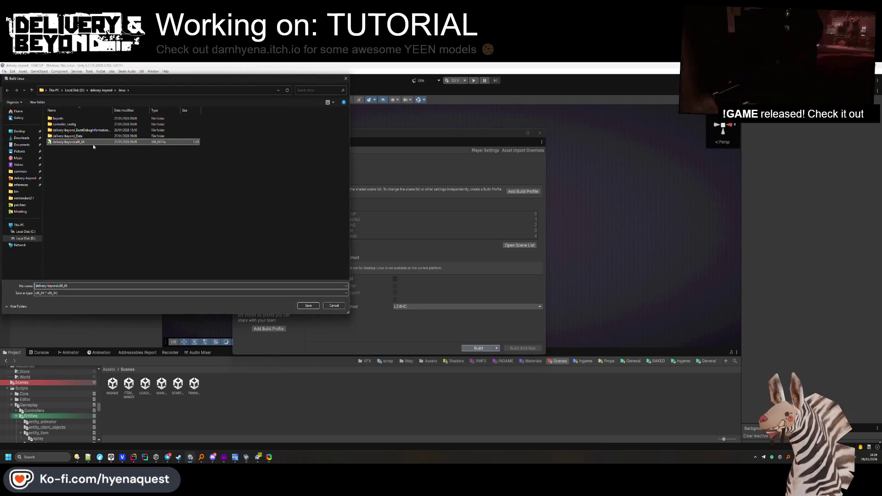
left_click(307, 306)
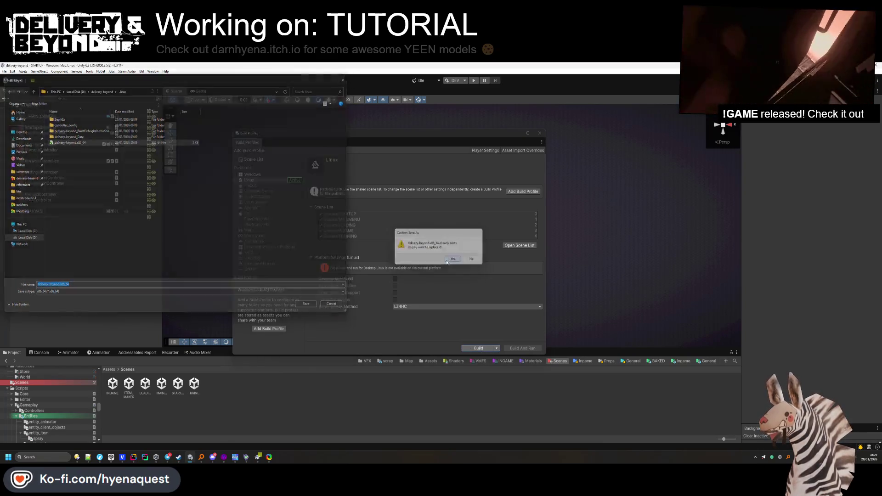
left_click(453, 267)
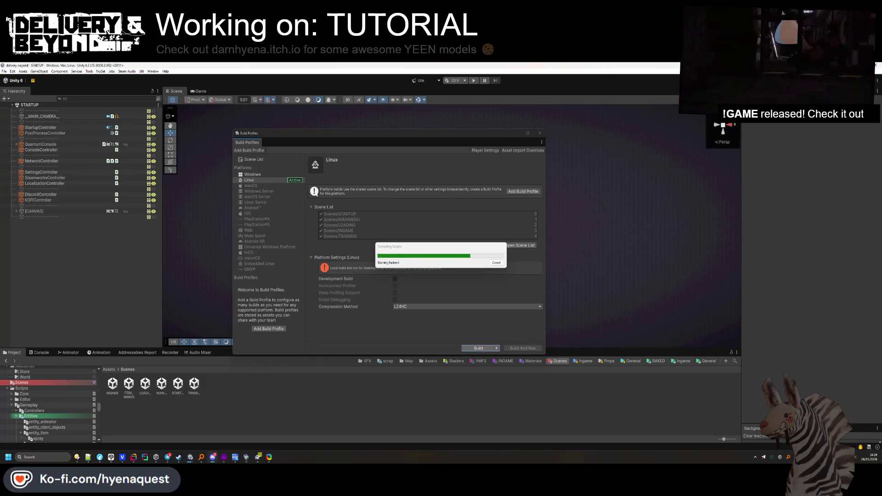
key("alt+Tab")
key("F5")
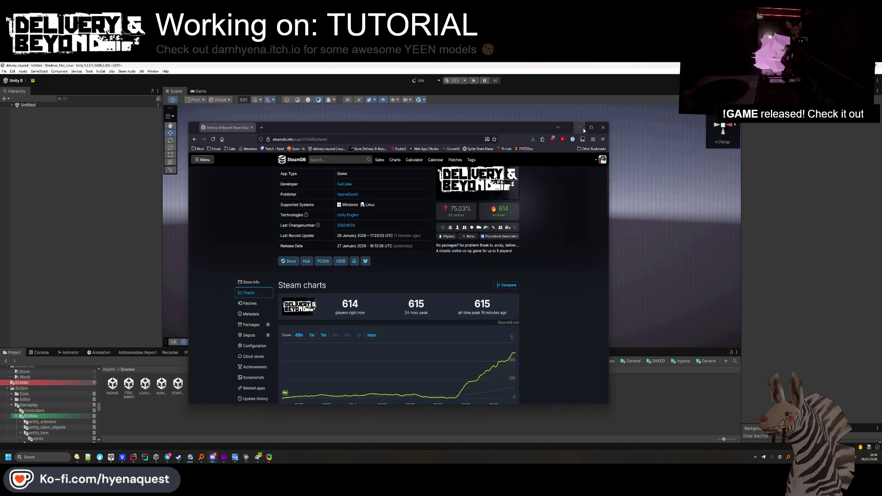
Move Unity's shader-compile progress box aside and refresh SteamDB to see 593 current players
left_click(699, 403)
left_click_drag(465, 249, 651, 159)
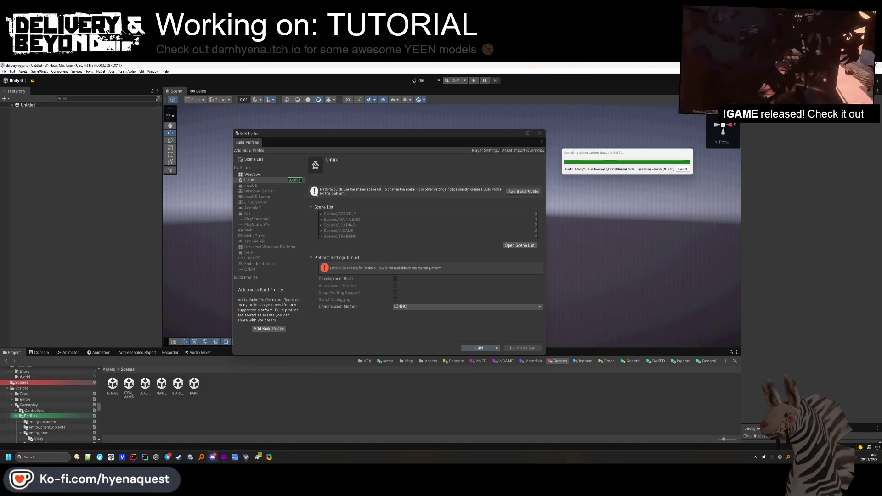
left_click(213, 457)
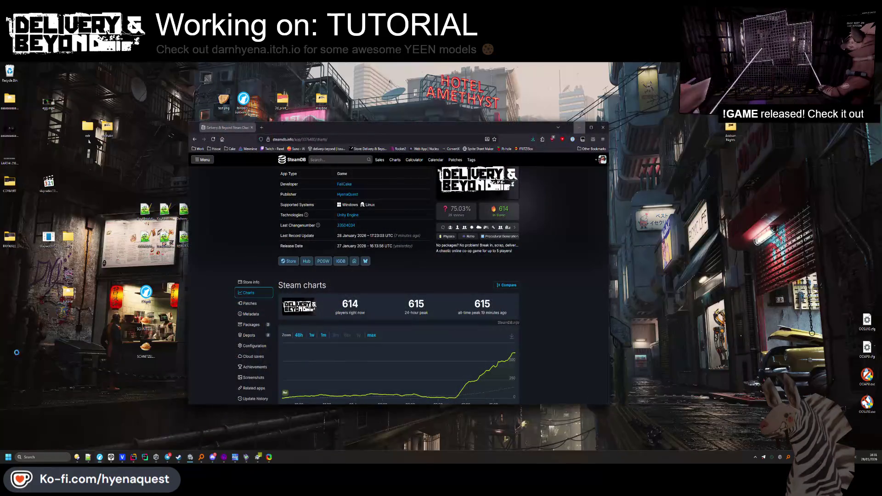
key("F5")
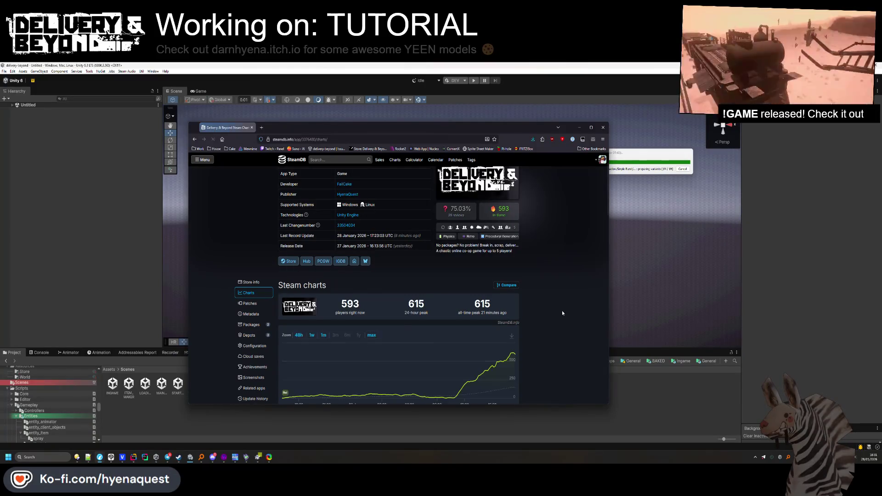
Return to Unity's Linux build and view the Windows platform's build settings
mouse_move(519, 359)
key("alt+Tab")
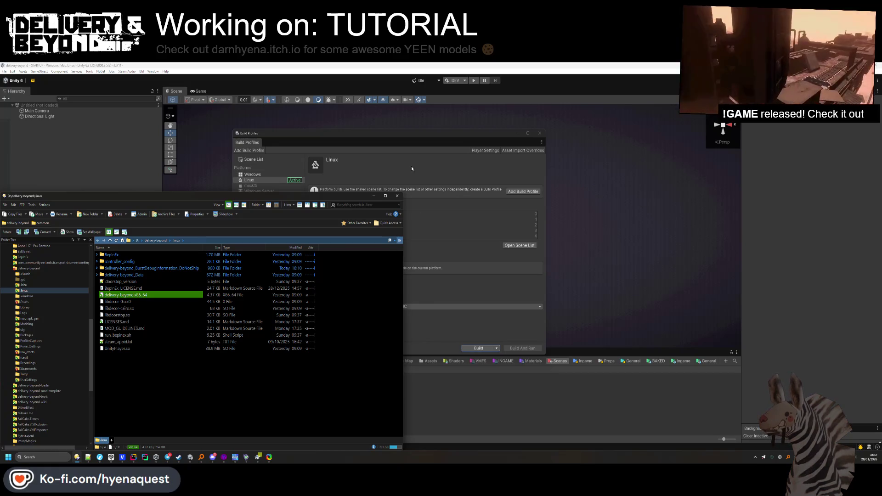
left_click(283, 177)
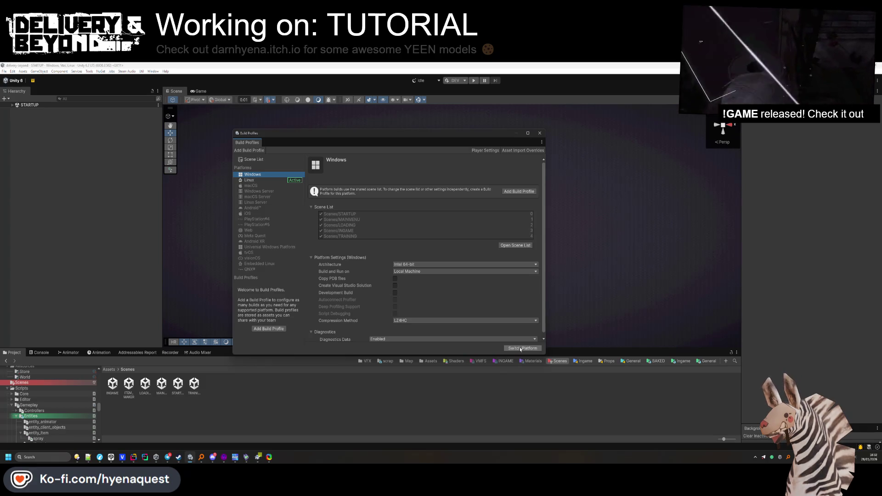
Make Windows the active build platform and enlarge the background tasks list
left_click(521, 348)
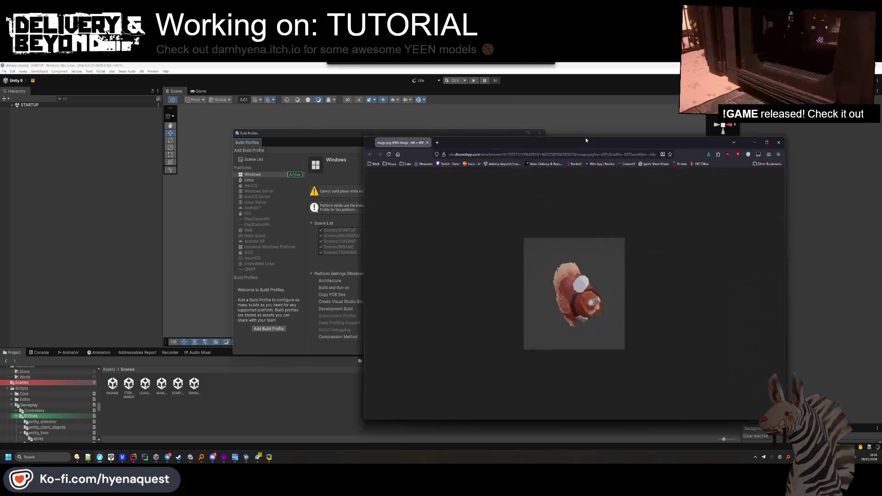
left_click_drag(586, 137, 443, 108)
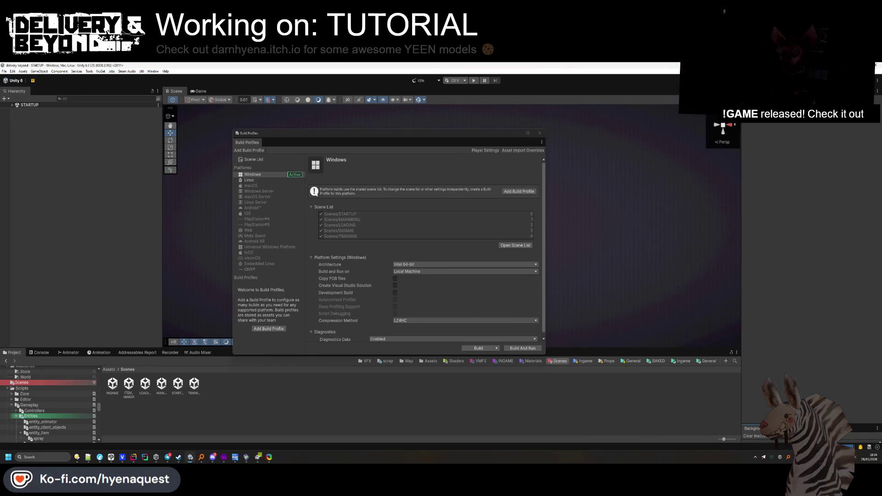
mouse_move(812, 426)
left_mouse_down()
mouse_move(811, 382)
mouse_move(811, 410)
left_mouse_up()
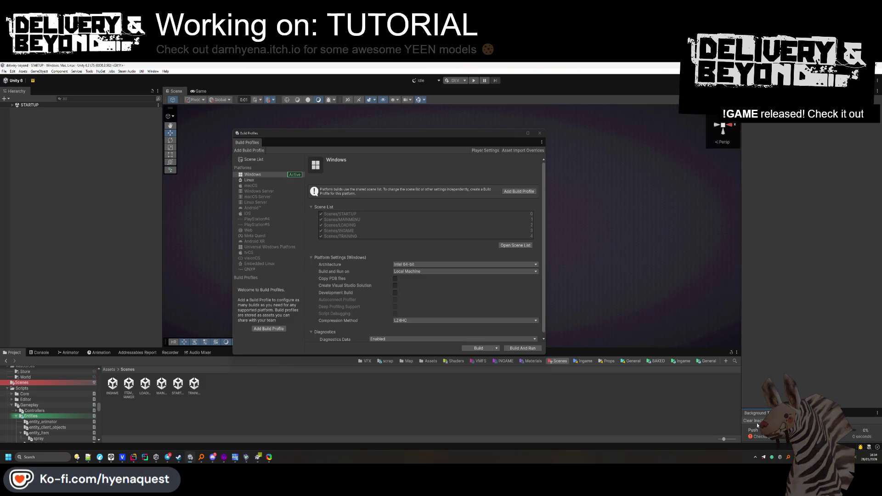
Start the Windows build into the chosen output folder, continuing past the Missing Project ID warning
left_click(476, 349)
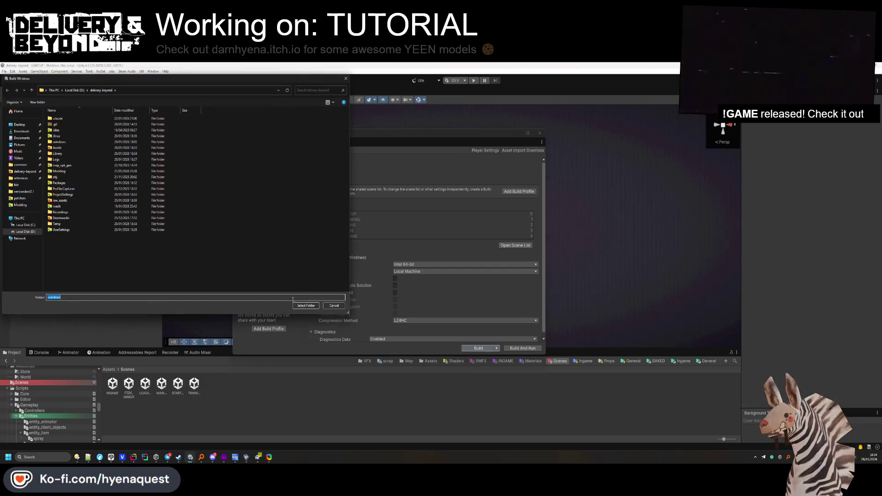
left_click(306, 306)
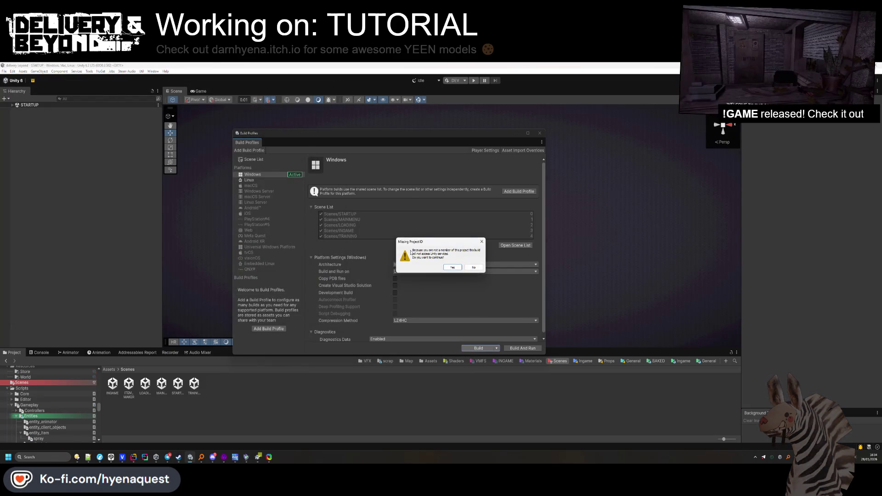
left_click(453, 269)
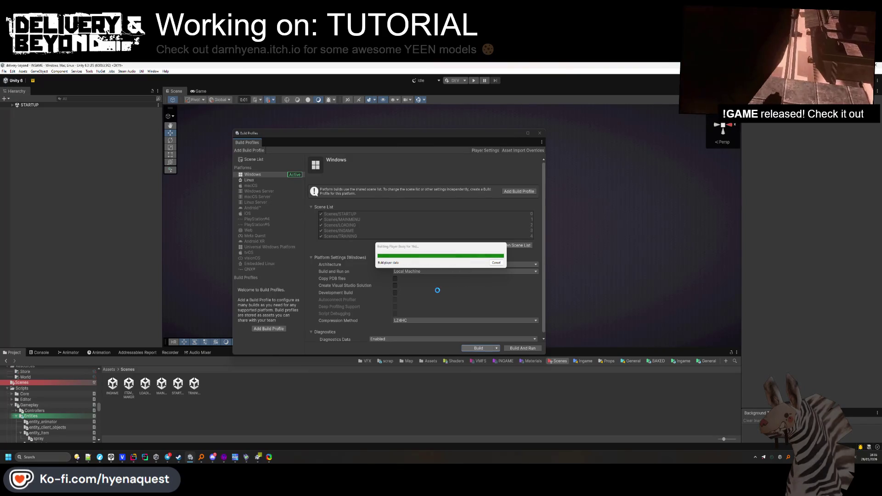
Bring up the browser and open Delivery & Beyond's Steam admin dashboard
mouse_move(101, 457)
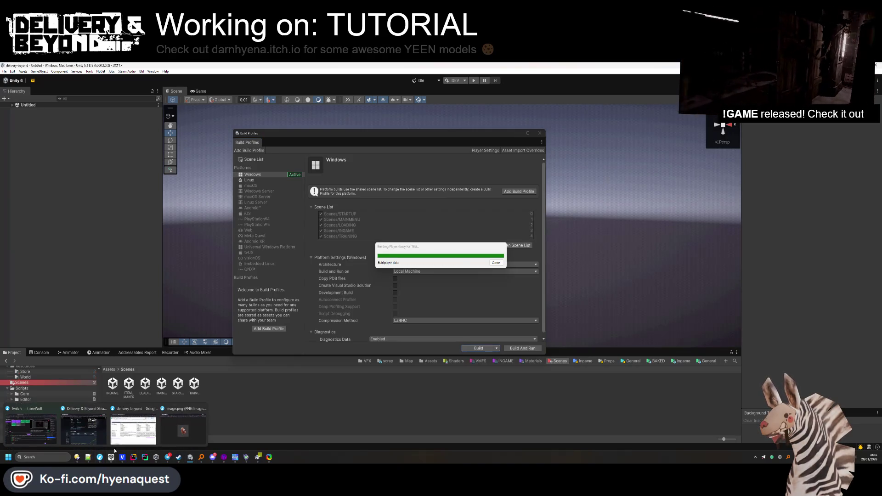
left_click(183, 430)
left_click(380, 131)
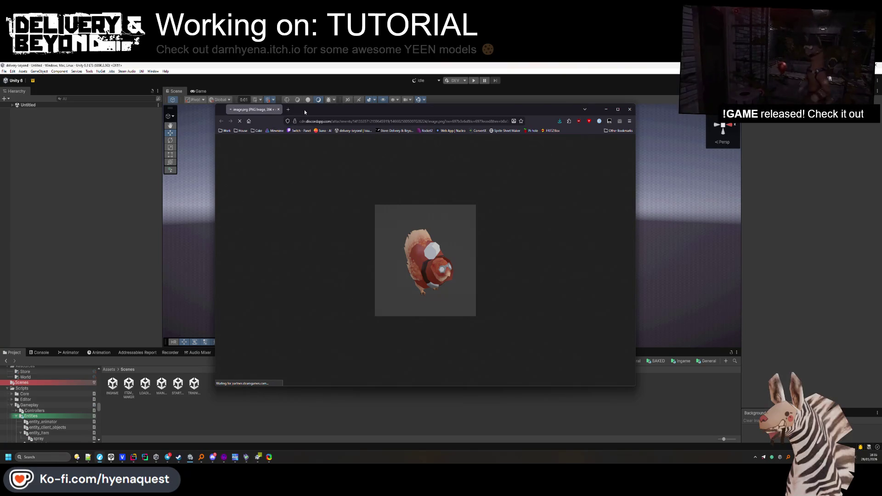
mouse_move(304, 110)
left_mouse_down()
mouse_move(323, 244)
mouse_move(285, 357)
mouse_move(302, 244)
mouse_move(168, 145)
left_mouse_up()
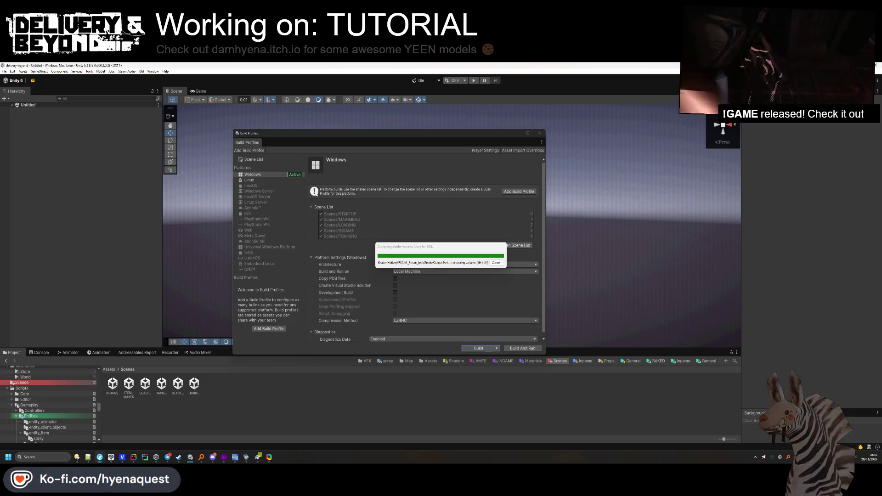
key("alt+Tab")
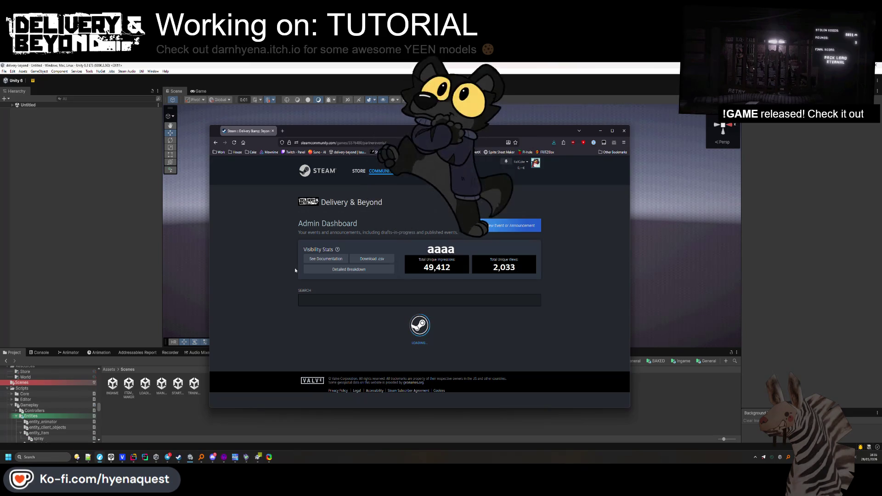
Create a new Steam event of type Regular Update under A Game Update
scroll(403, 265, "down", 2)
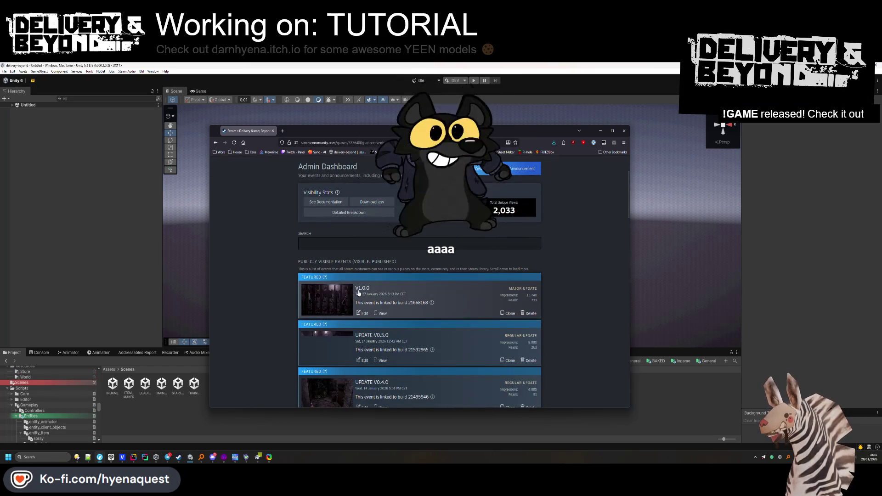
scroll(557, 247, "up", 3)
left_click(506, 196)
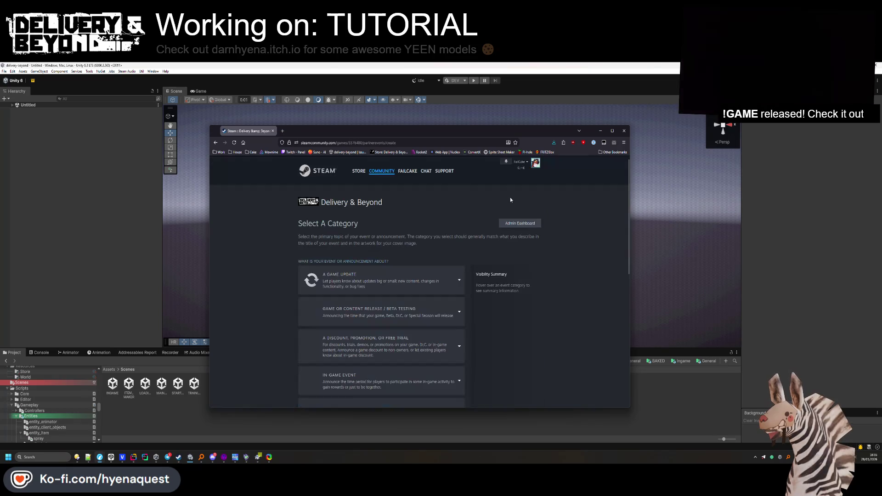
left_click(350, 282)
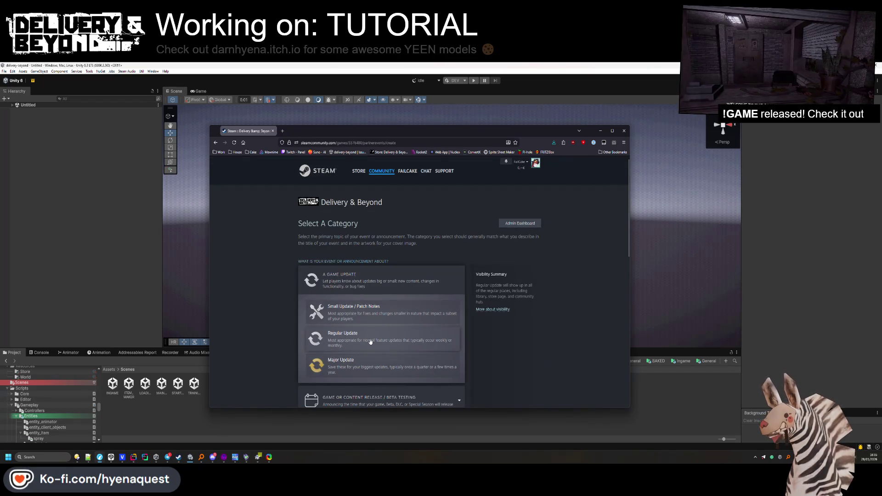
scroll(372, 339, "down", 2)
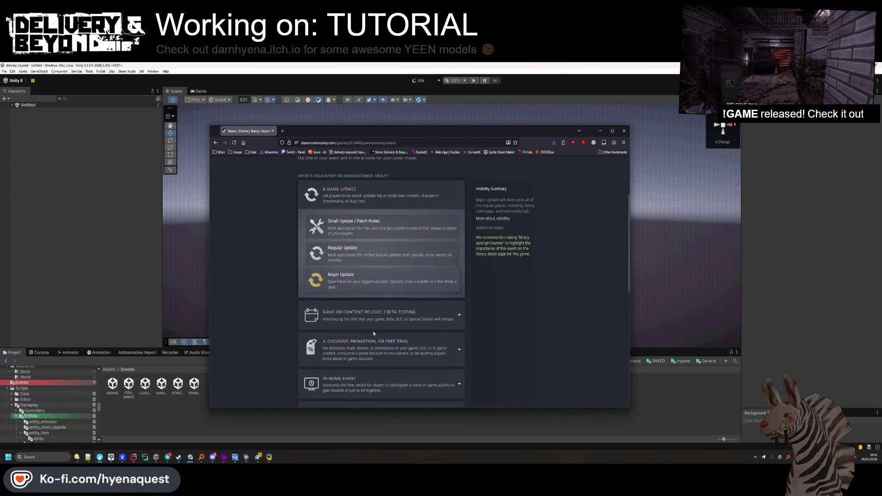
scroll(376, 341, "down", 2)
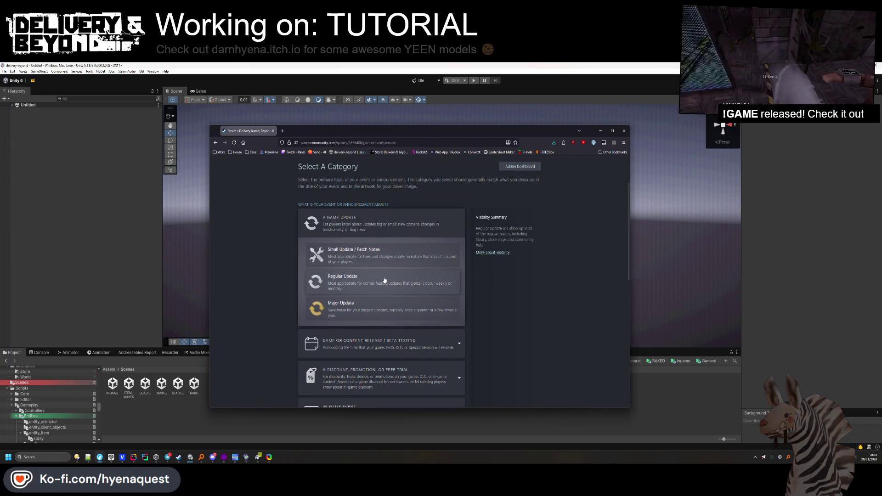
left_click(384, 280)
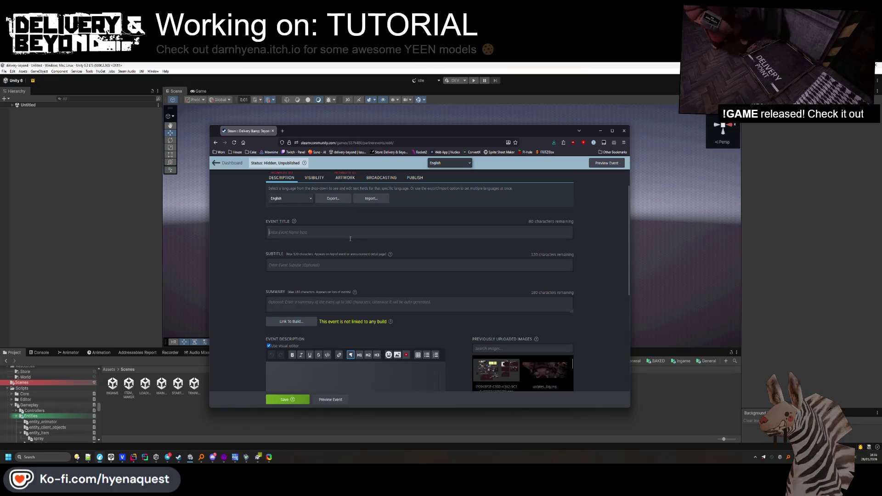
Title the event 'UPDATE V1.0.2' with subtitle 'New tutorial area'
type("Up")
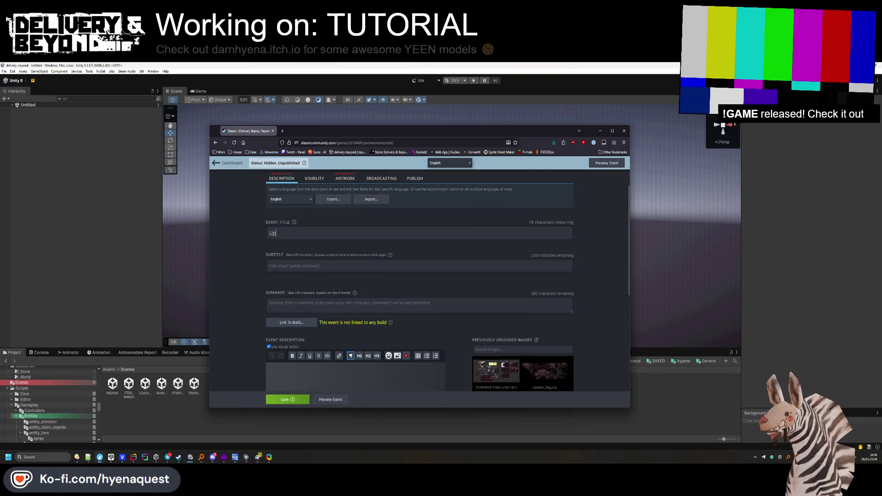
key("BackSpace")
type("PDATE V1.1")
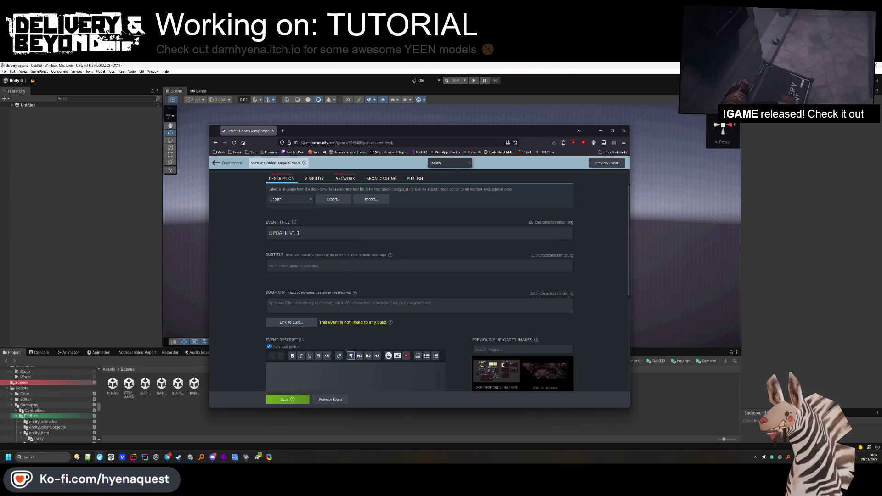
key("BackSpace")
type("0.2")
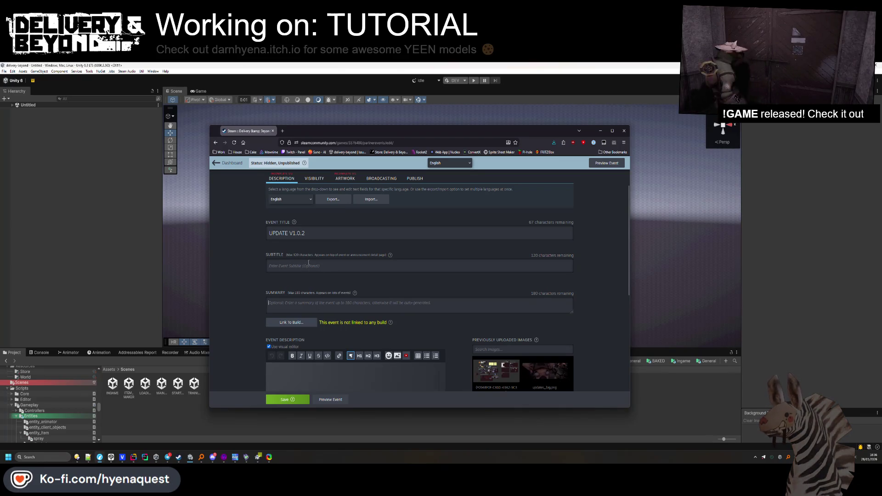
type("New tutorial area")
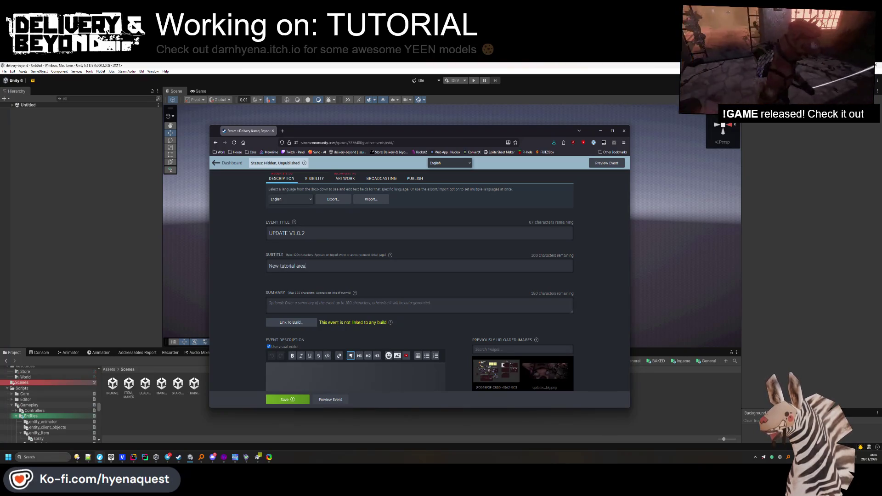
key("ctrl+a")
Place the cursor in the event description and open the events admin dashboard in a new tab
left_click(305, 373)
scroll(305, 367, "down", 2)
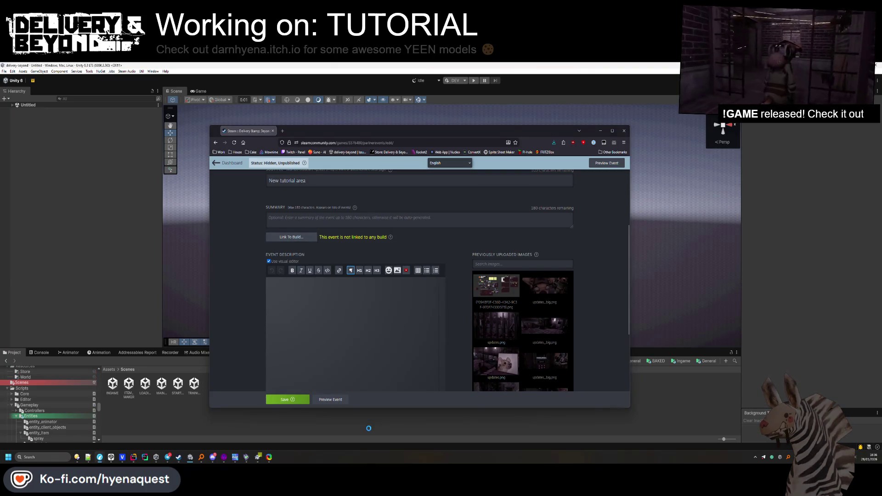
scroll(331, 309, "down", 2)
scroll(294, 253, "up", 5)
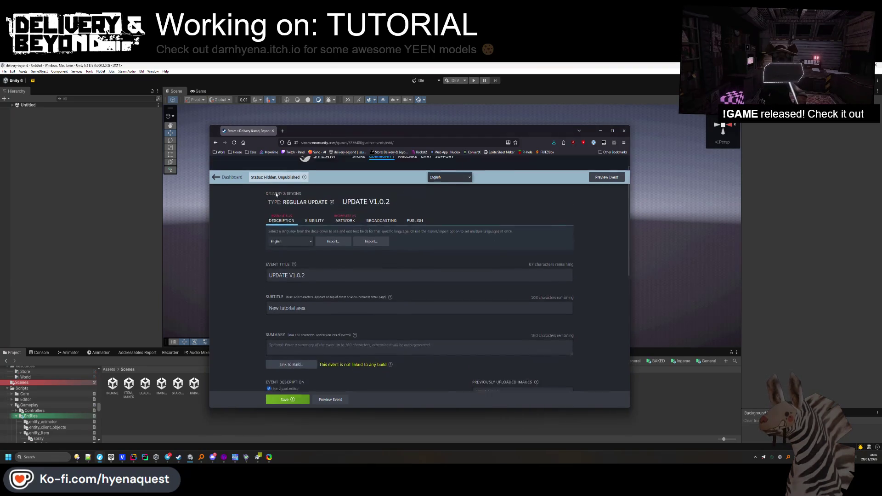
left_click(227, 193)
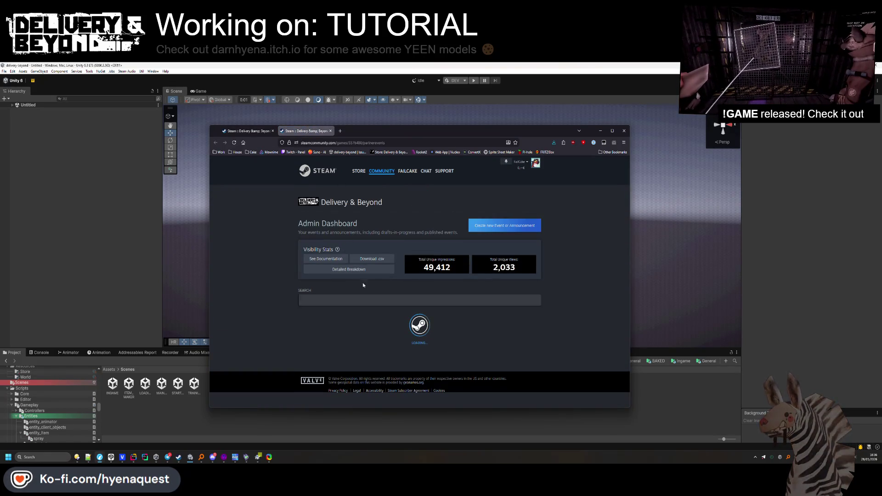
Copy the V1.0.0 event's note and NEW CONTENT heading into the V1.0.2 draft description
left_click(368, 262)
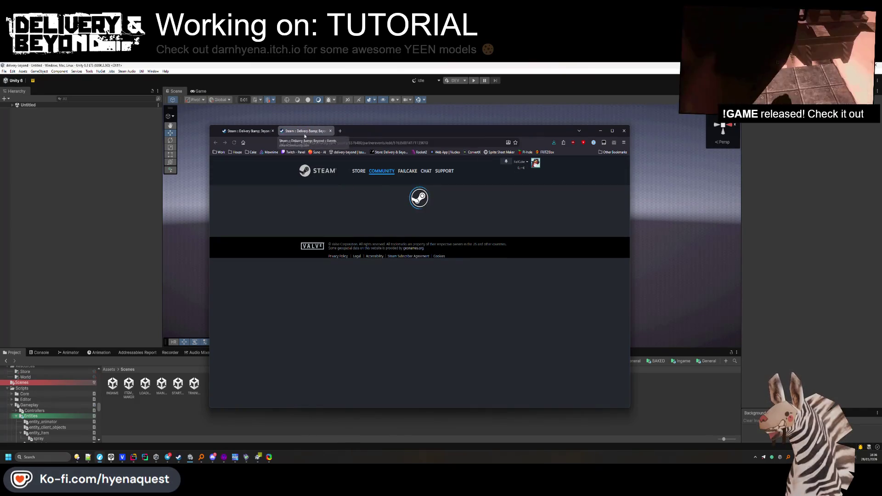
scroll(386, 323, "down", 4)
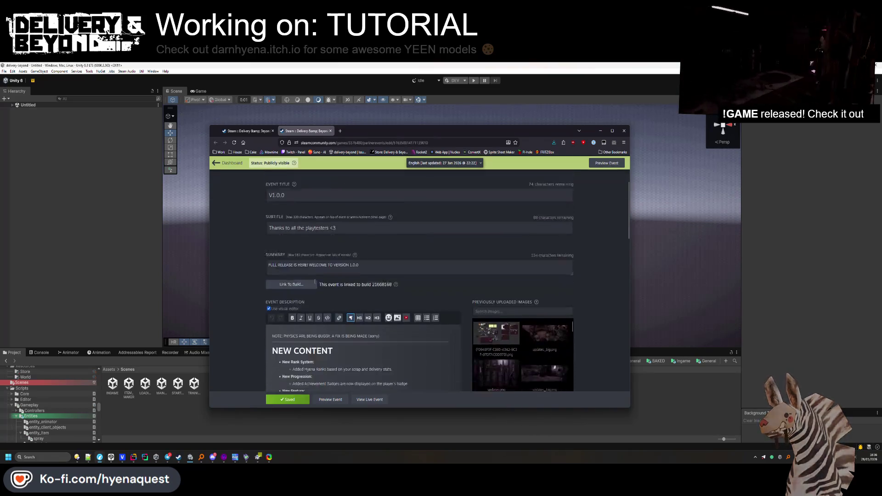
left_click_drag(360, 278, 276, 257)
key("ctrl+shift+Tab")
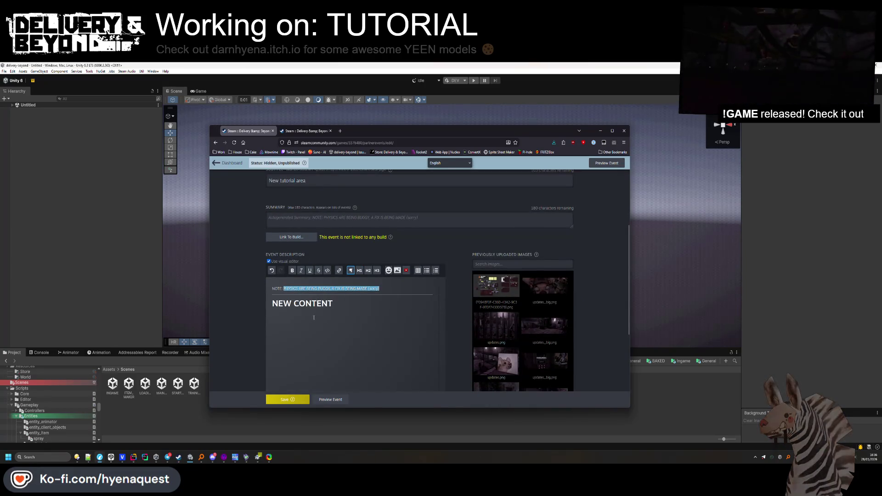
key("BackSpace")
key("BackSpace")
key("BackSpace")
Write the note 'NEW TUTORIAL AREA ADDED! PHYSICS ON LINUX ARE HAVING ISSUES. WILL BE SOLVED SOONISH!'
type("NEW TUTORI")
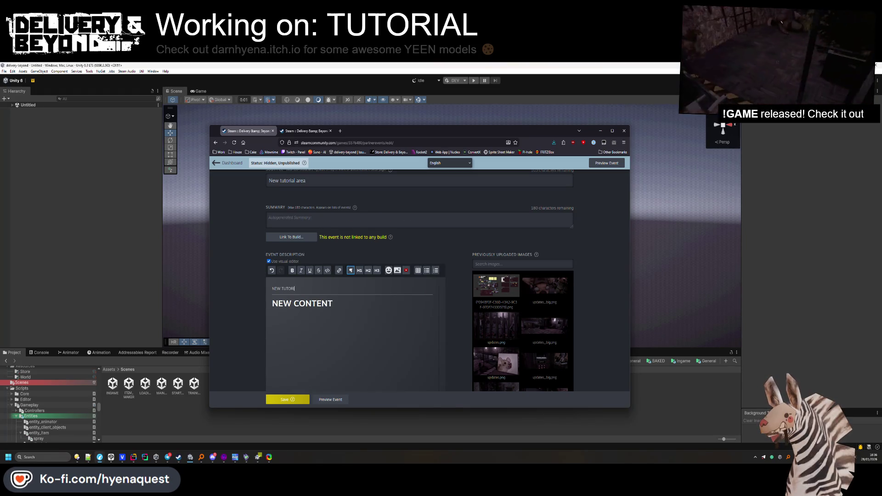
type("AL ARE ADD")
key("BackSpace")
key("BackSpace")
key("BackSpace")
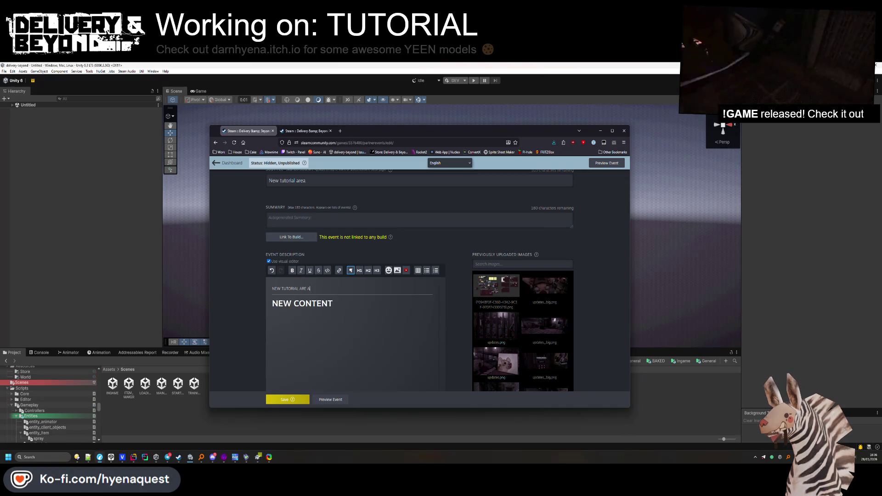
type("A ")
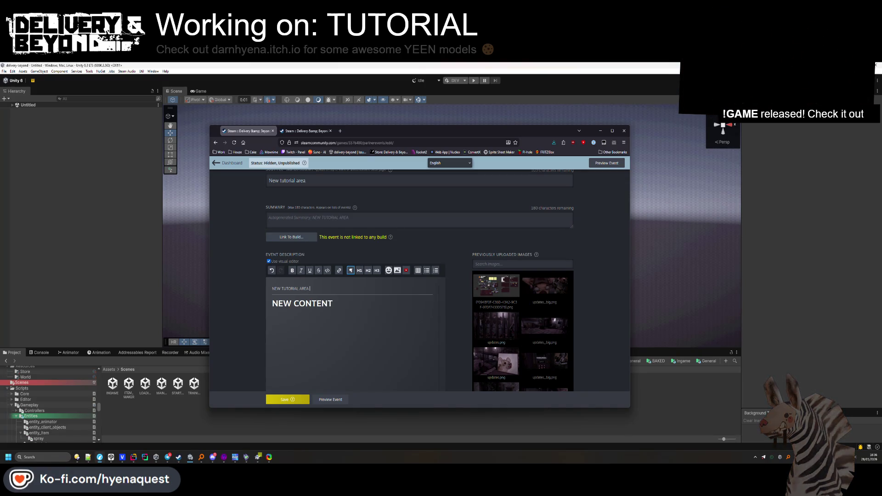
type("ADDED!")
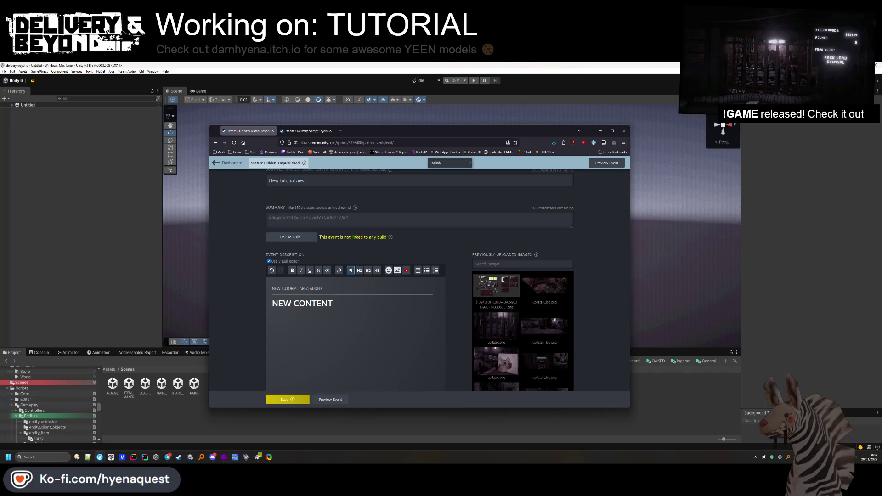
type(" PHYSICS ON")
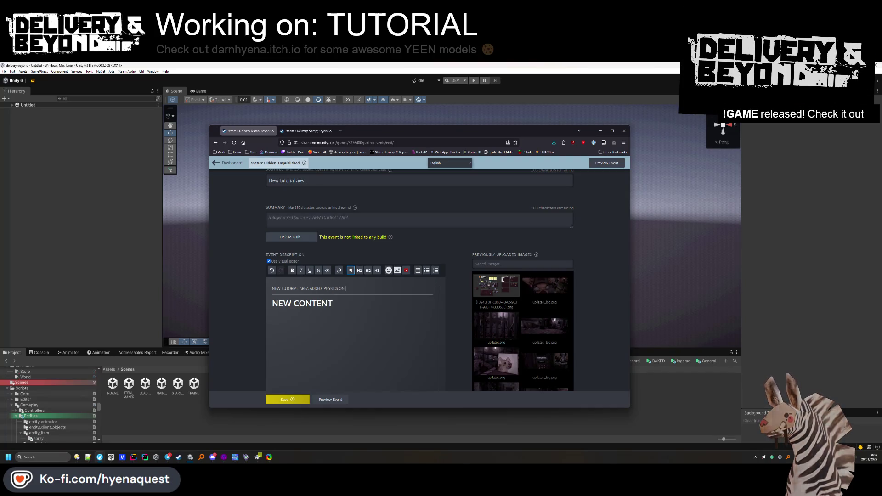
type(" LINUX ARE HAVING ISSU")
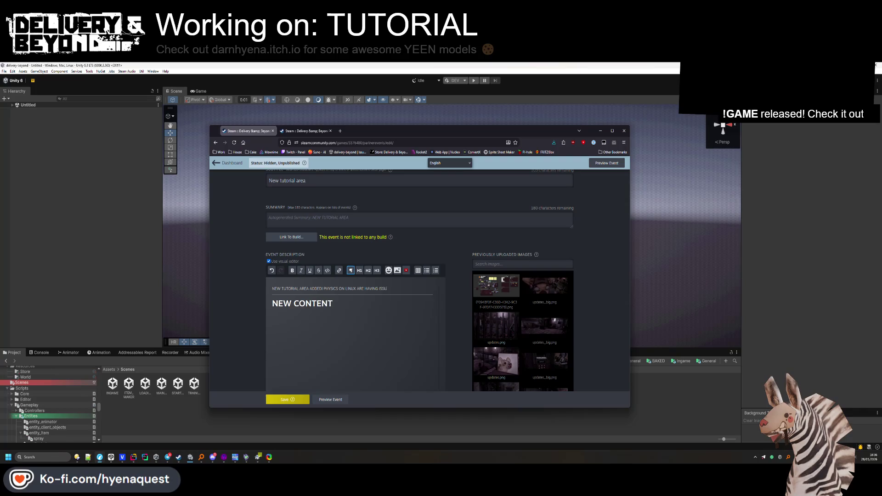
type("ES. WI")
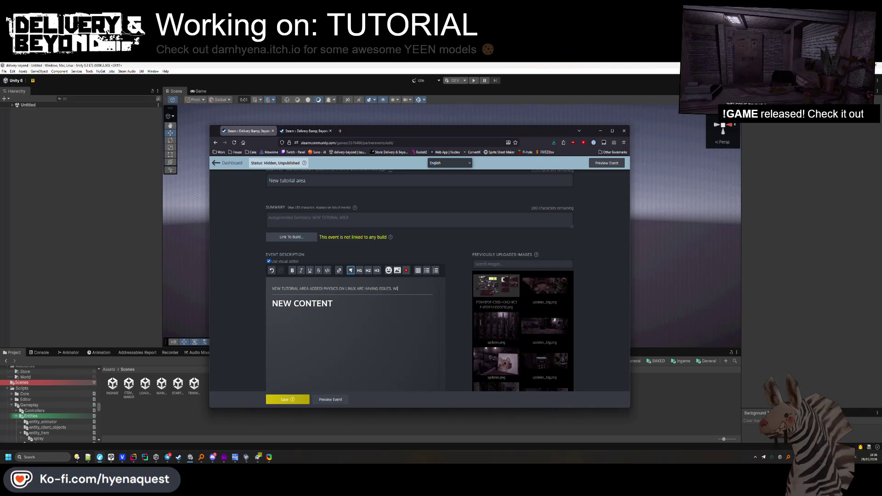
type("LL BE SOLVED SOON")
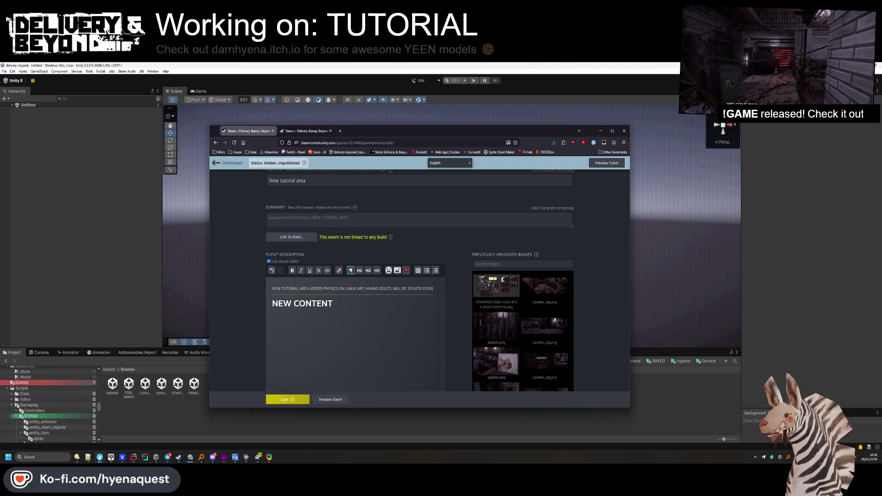
type("ISH!")
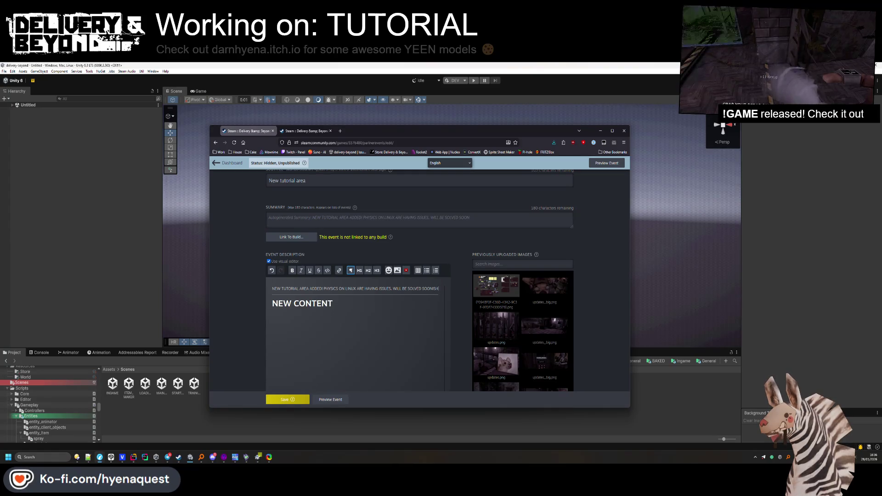
Add a bulleted 'Tutorial zone' item below the NEW CONTENT heading
left_click(334, 303)
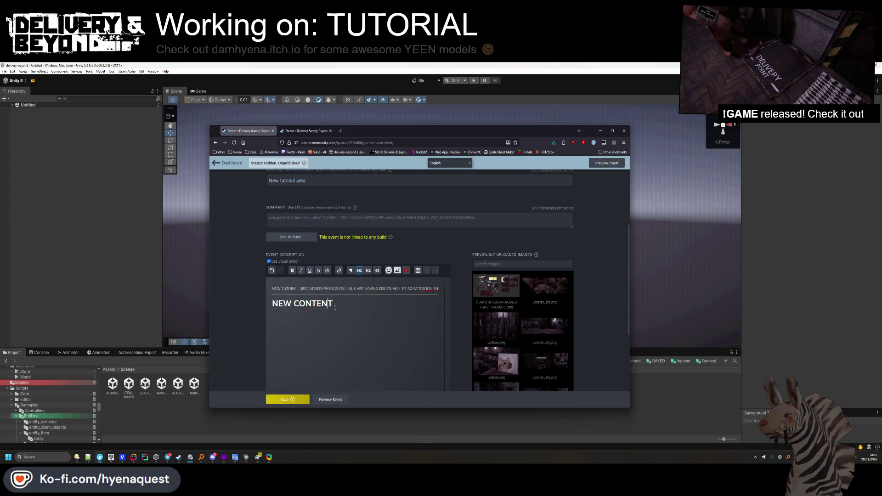
key("Return")
left_click(435, 270)
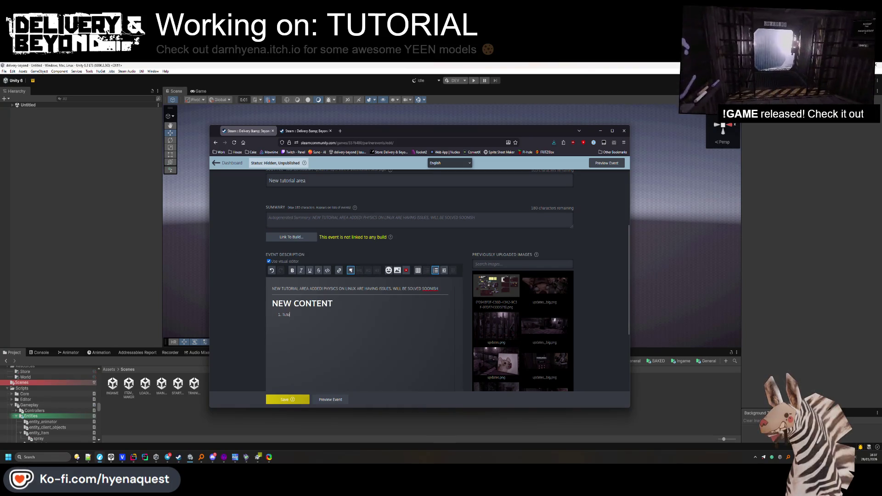
type("Tutorial zone")
key("shift+Home")
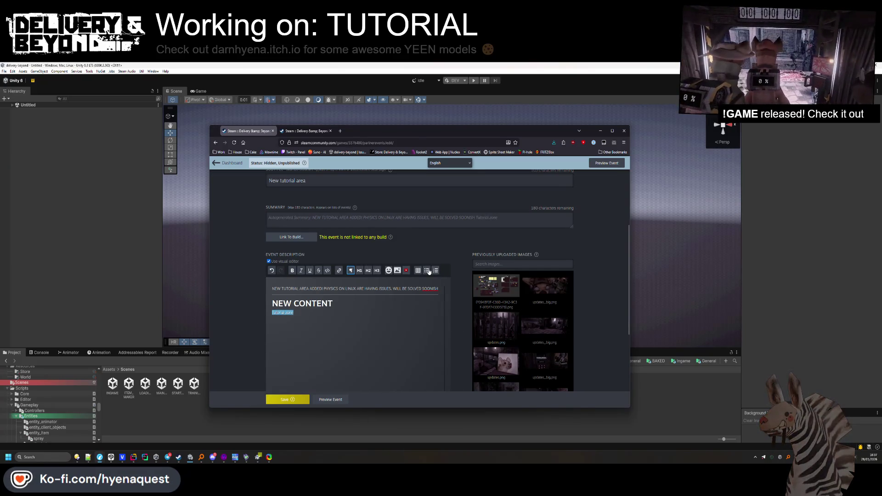
left_click(427, 270)
left_click(315, 316)
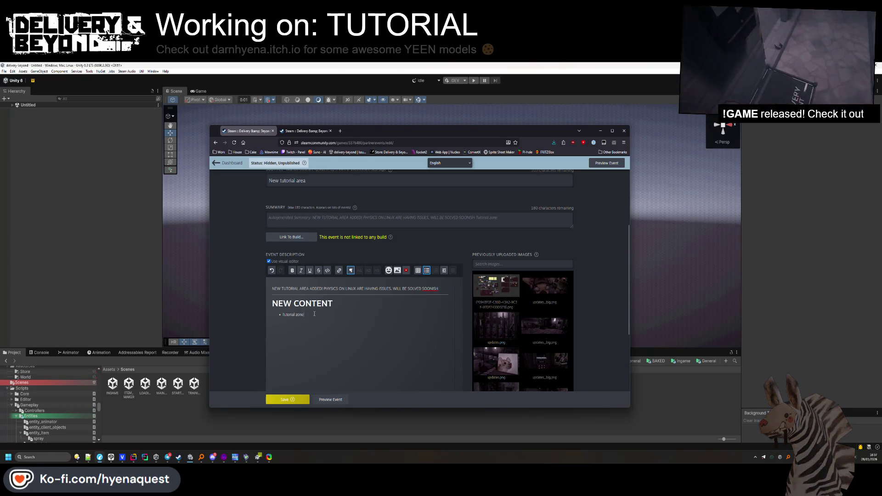
Remove the extra empty bullet line and save the event
scroll(304, 325, "down", 2)
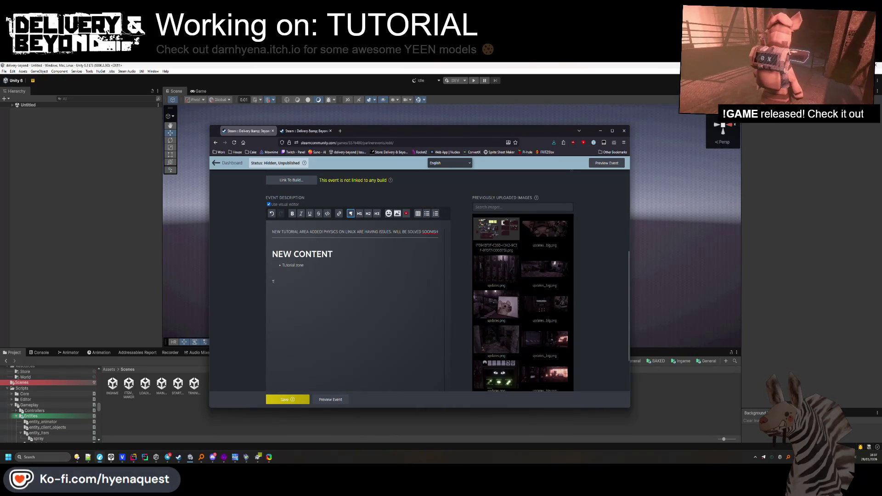
type("hanks again for")
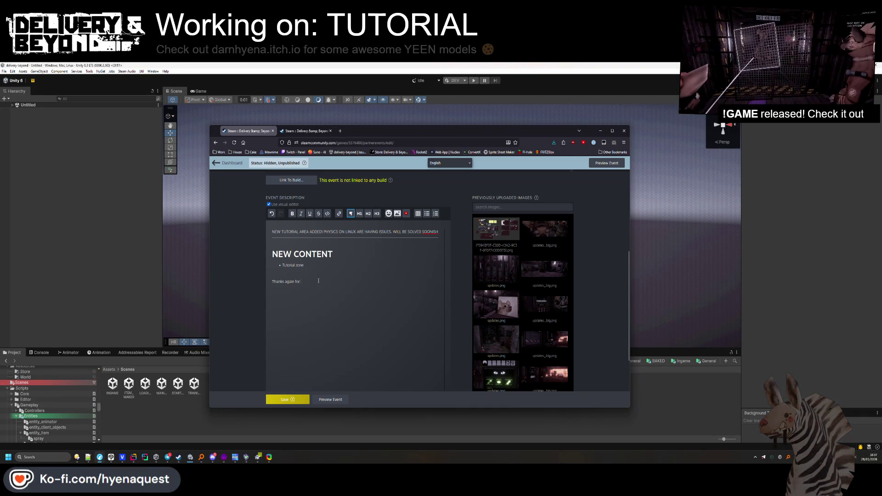
key("BackSpace")
key("BackSpace")
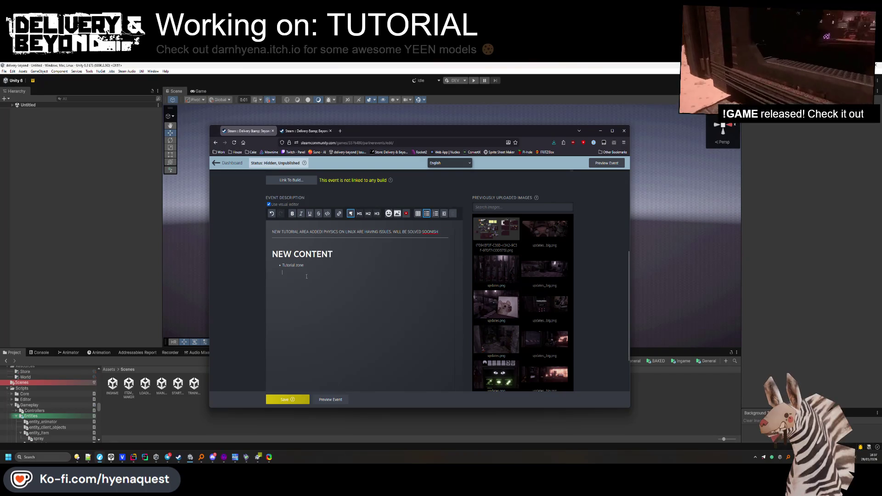
left_click(332, 265)
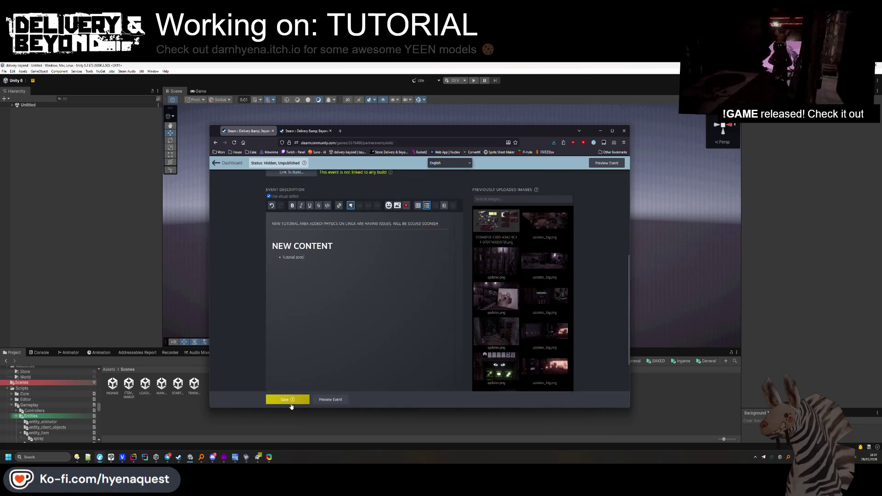
left_click(293, 403)
left_click(112, 457)
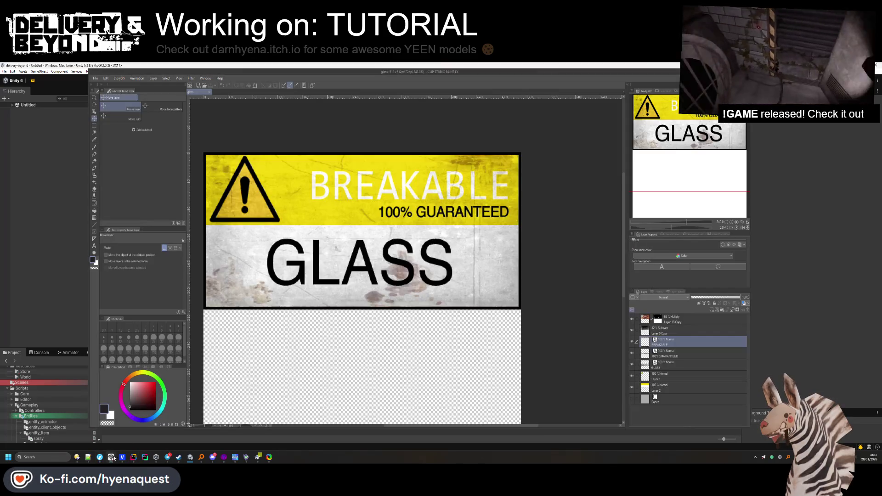
Close the glass sign document and browse to raw_assets > steamworks > timeline to open a file
left_click(211, 93)
left_click(95, 78)
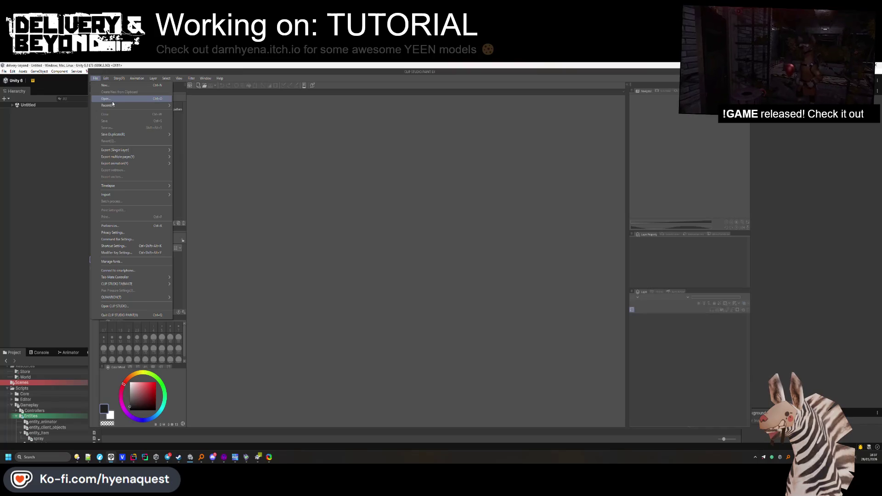
left_click(105, 100)
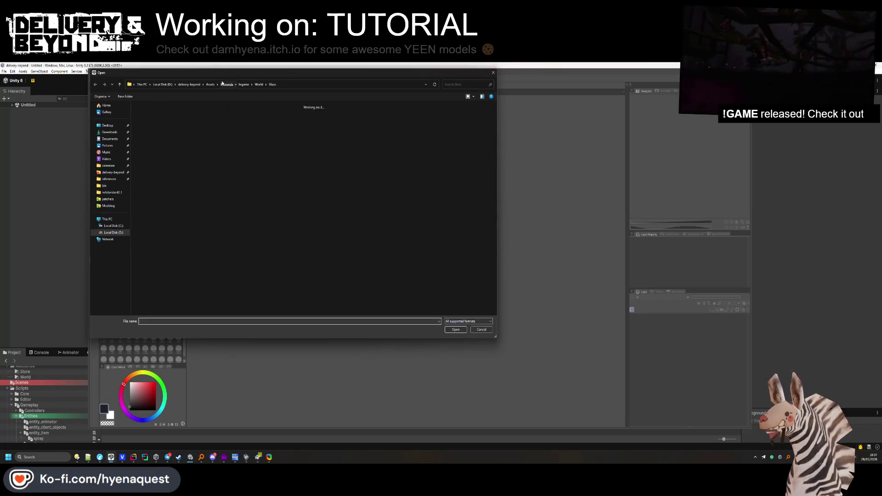
left_click(188, 84)
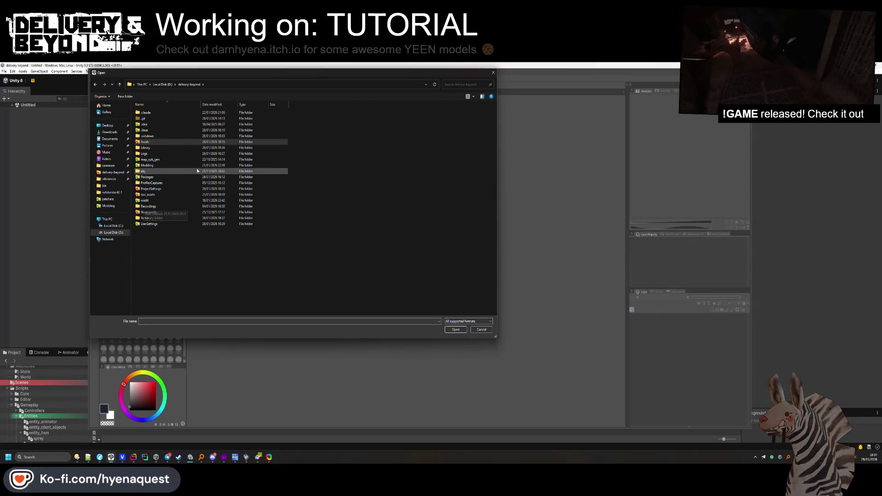
double_click(167, 195)
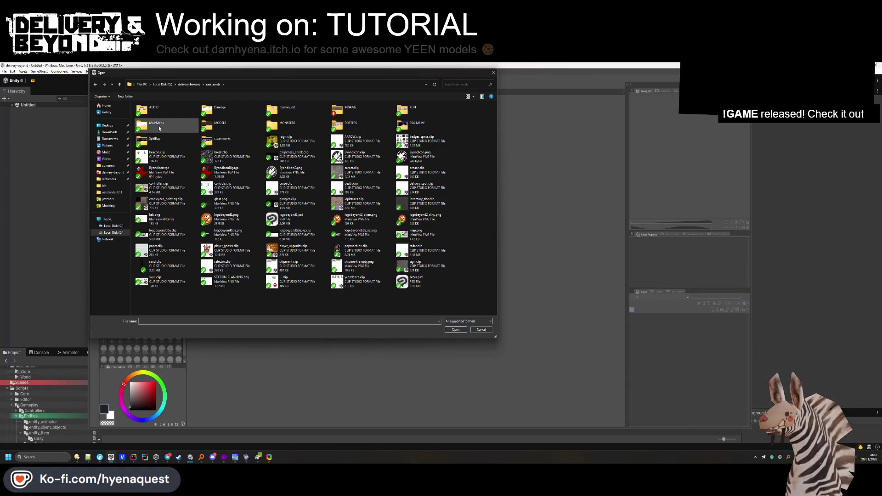
double_click(231, 143)
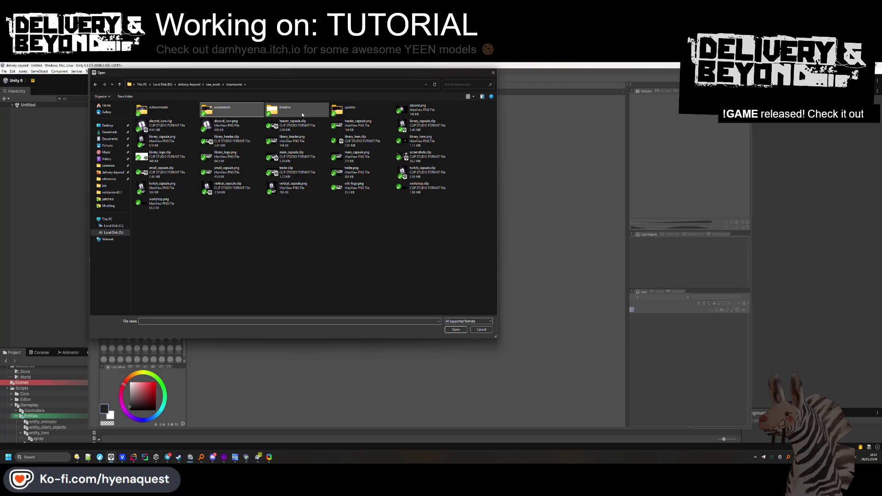
double_click(300, 111)
double_click(165, 111)
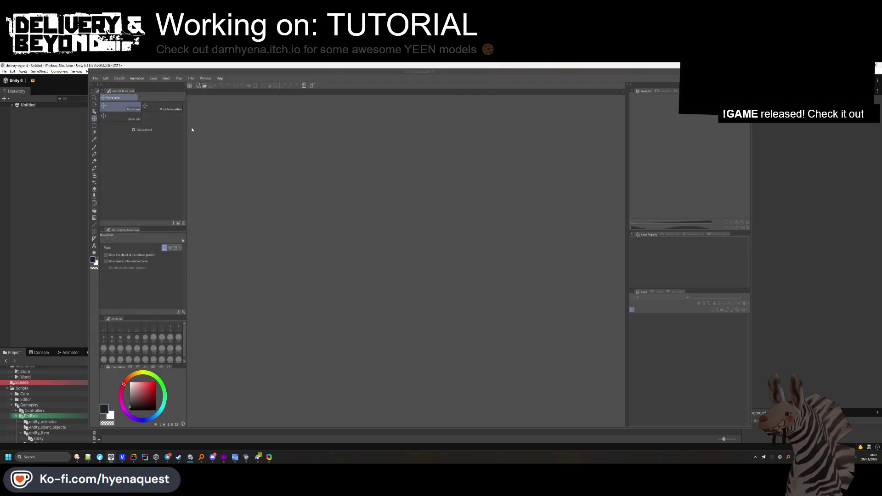
Open the updates_big banner file, then switch to the Steam game library
left_click(95, 79)
left_click(115, 97)
double_click(152, 124)
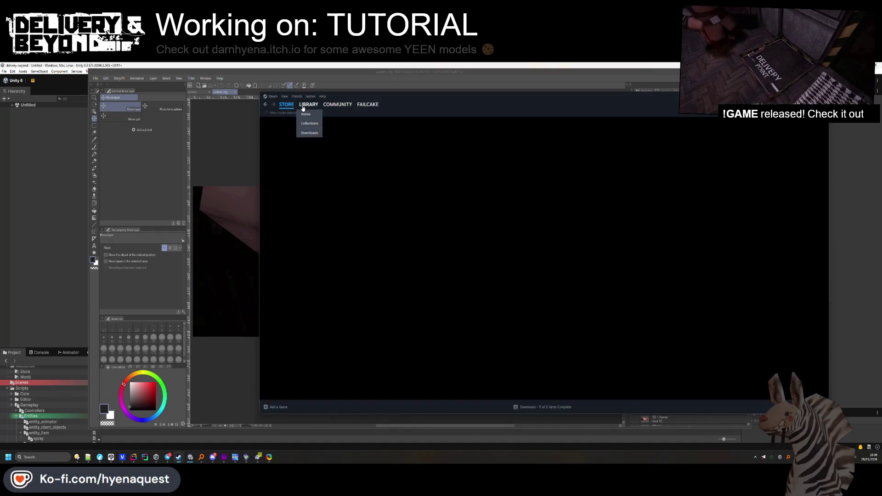
left_click(308, 104)
Scrub the Delivery & Beyond gameplay recording in Steam, then return to the Unity editor
left_click(425, 281)
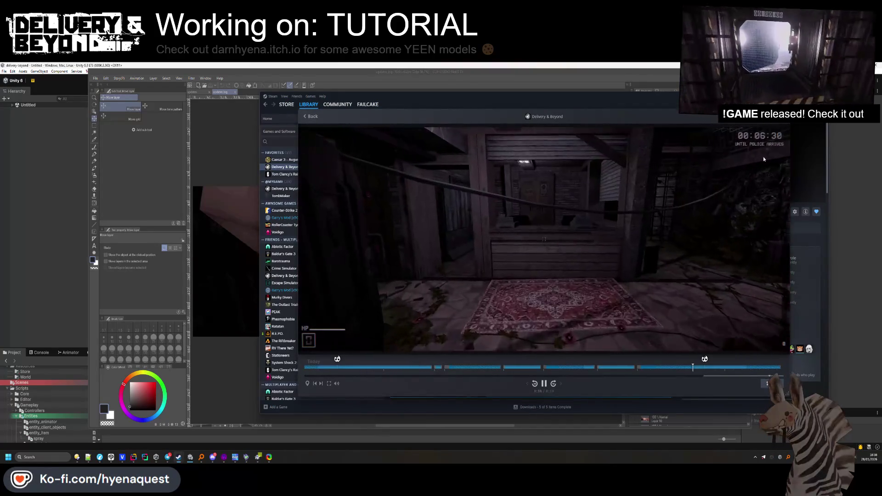
left_click(607, 367)
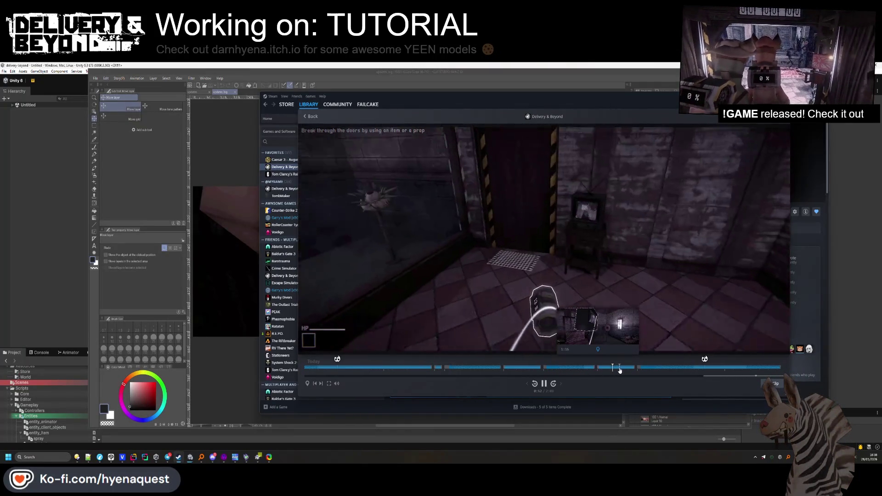
left_click(627, 368)
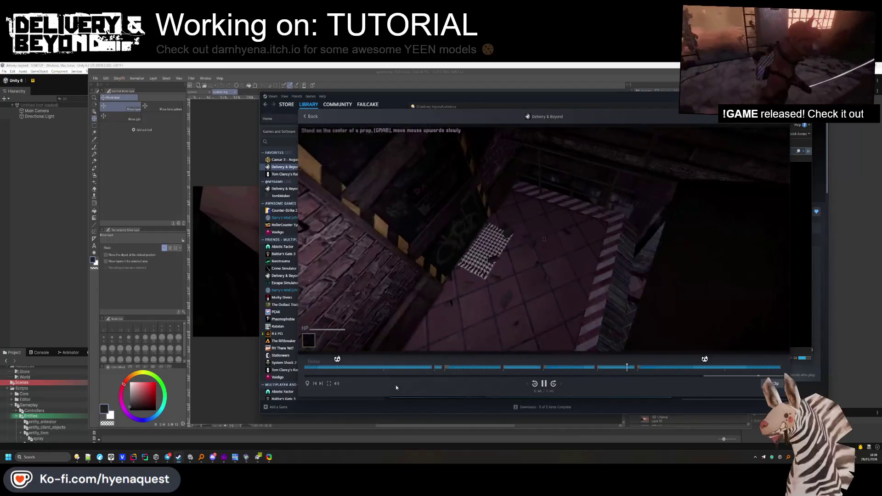
mouse_move(338, 388)
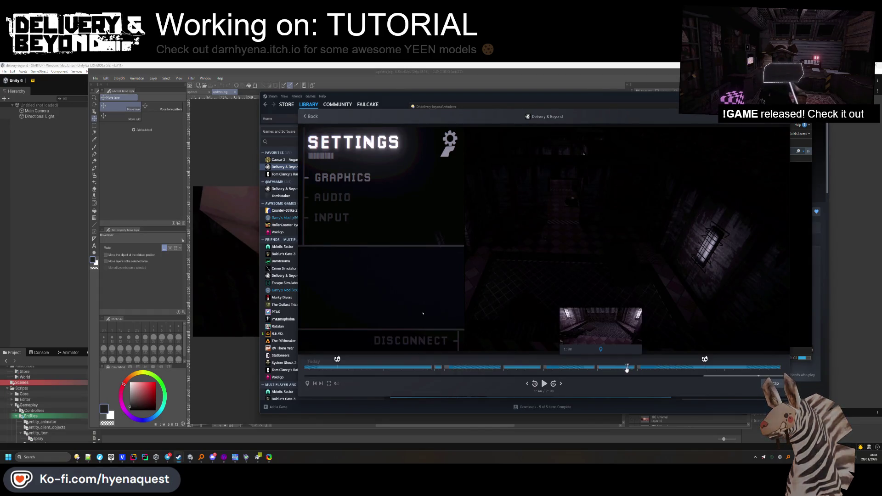
left_click(627, 368)
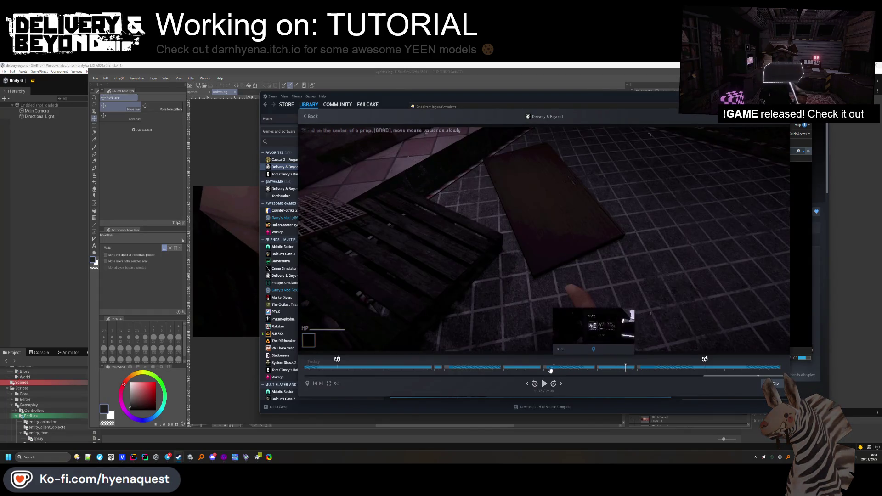
left_click(551, 369)
left_click(516, 368)
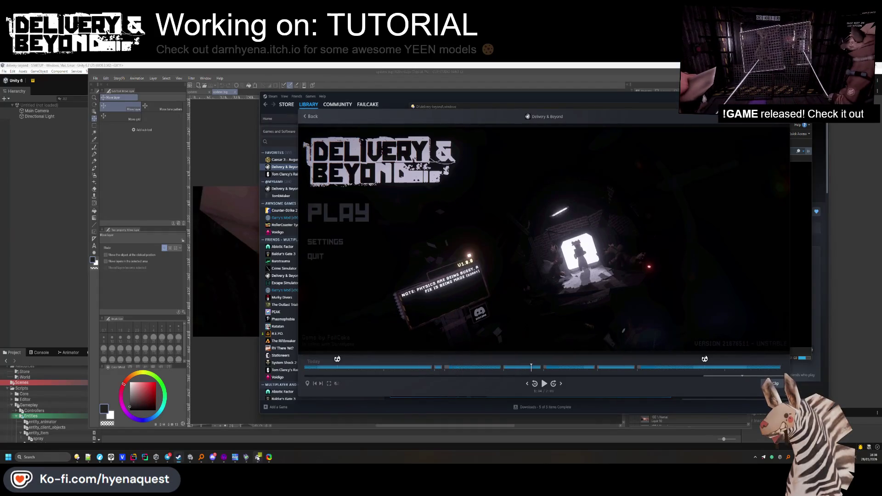
left_click(191, 459)
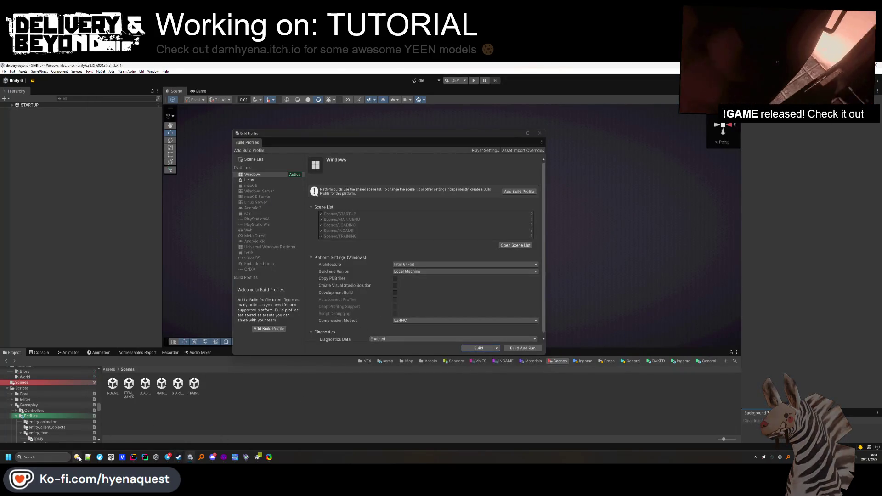
Open the D:\delivery-beyond\Steamworks folder in File Explorer
mouse_move(79, 459)
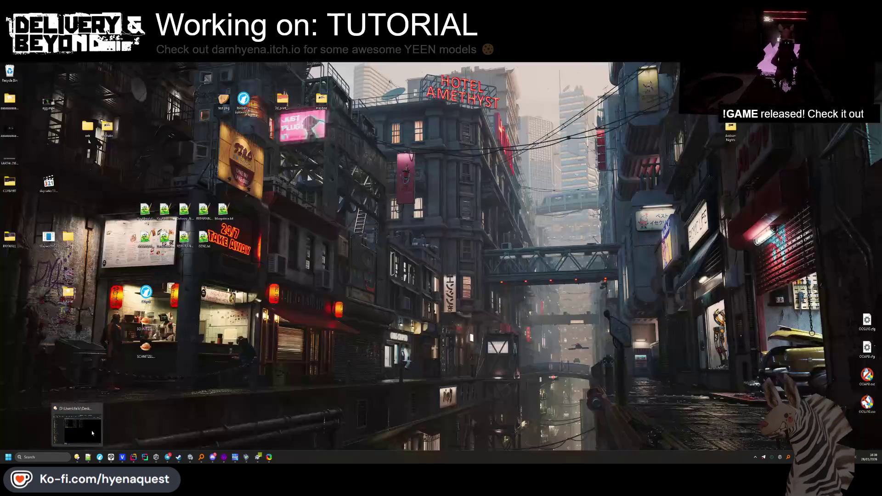
left_click(93, 432)
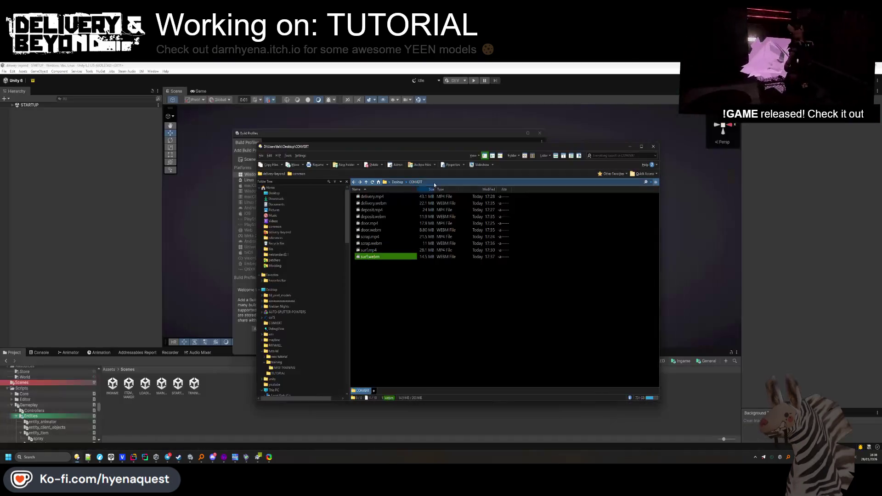
left_click(287, 233)
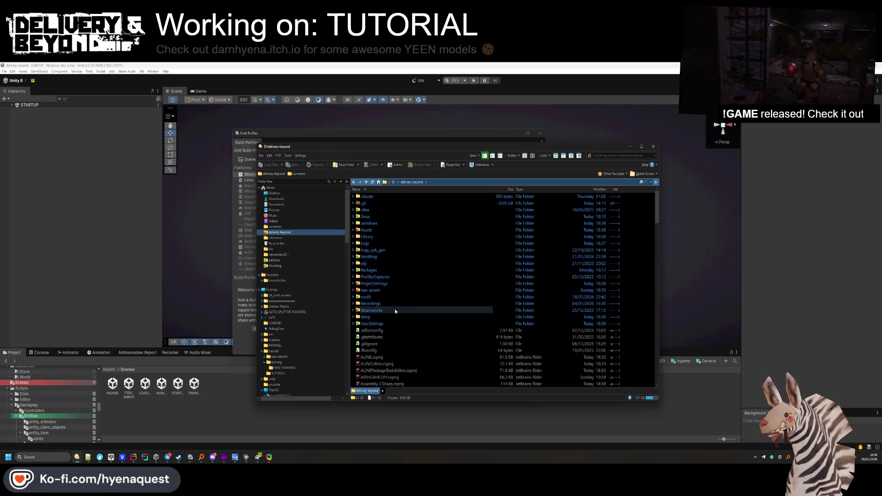
double_click(371, 310)
Run deploy.bat to start the SteamCMD upload, then switch to Clip Studio Paint
left_click(371, 242)
double_click(371, 243)
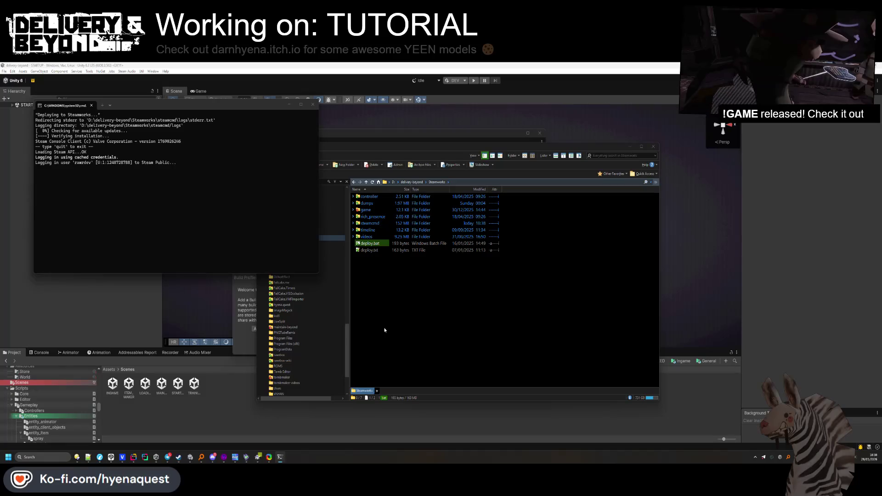
key("alt+Tab")
left_click(587, 193)
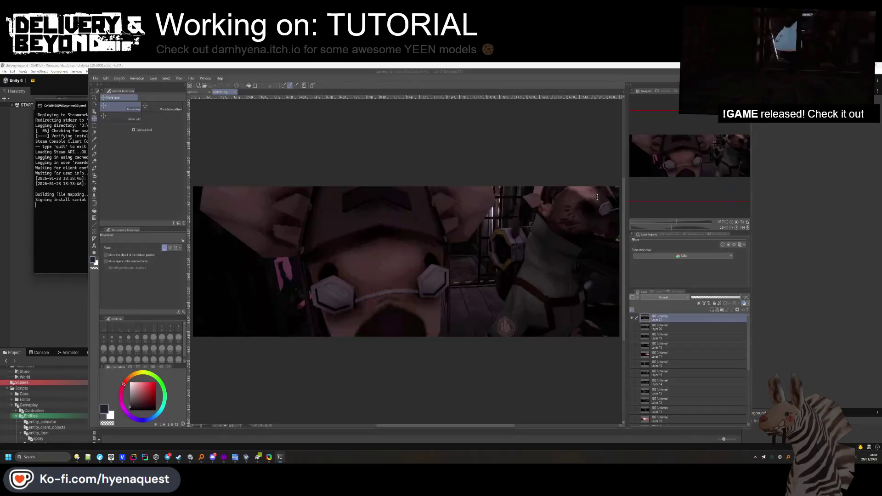
Preview the banner's screenshot layers by toggling their visibility on and off
left_click(632, 318)
scroll(633, 359, "down", 2)
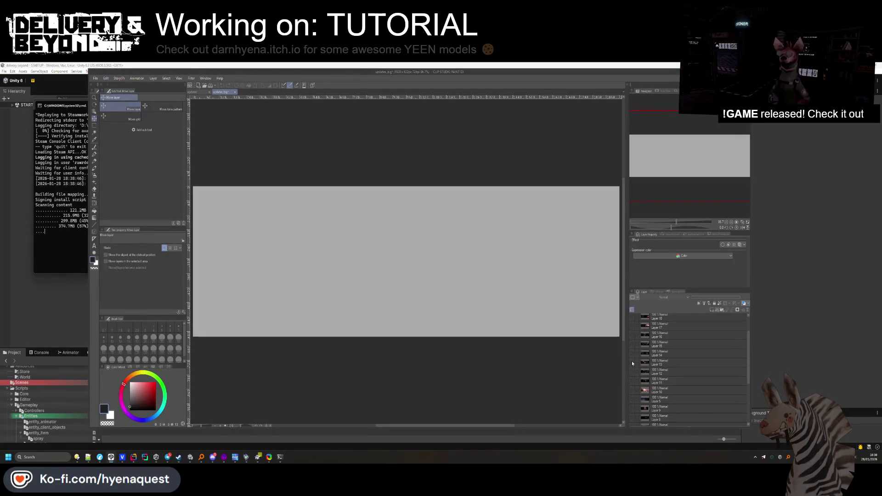
left_click(631, 363)
left_click(632, 362)
scroll(632, 366, "down", 4)
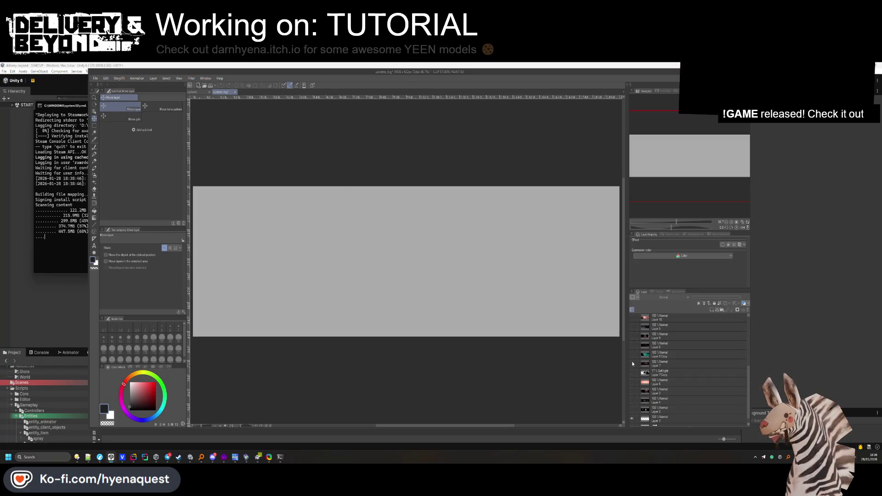
left_click(633, 362)
left_click(632, 361)
left_click(633, 360)
left_click(632, 359)
left_click(632, 354)
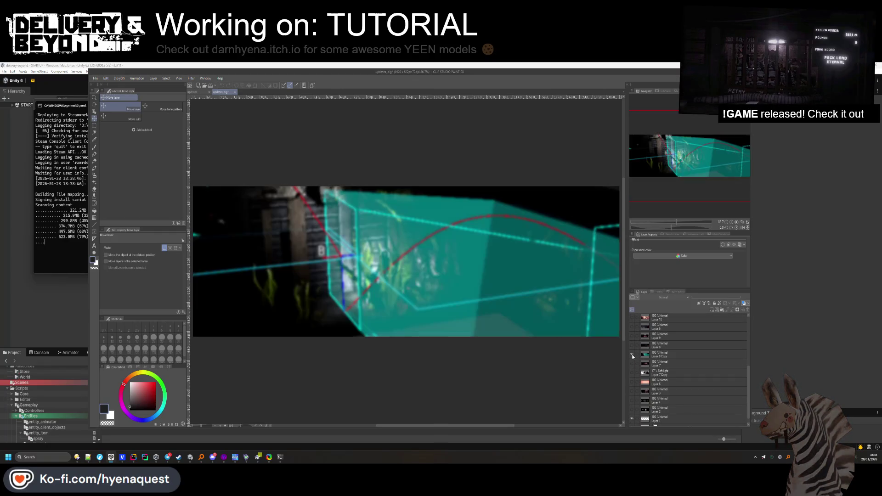
left_click(633, 354)
Preview and hide Layers 2, 3, 4 and 21, then open the Steamworks folder
scroll(633, 358, "down", 1)
left_click(633, 403)
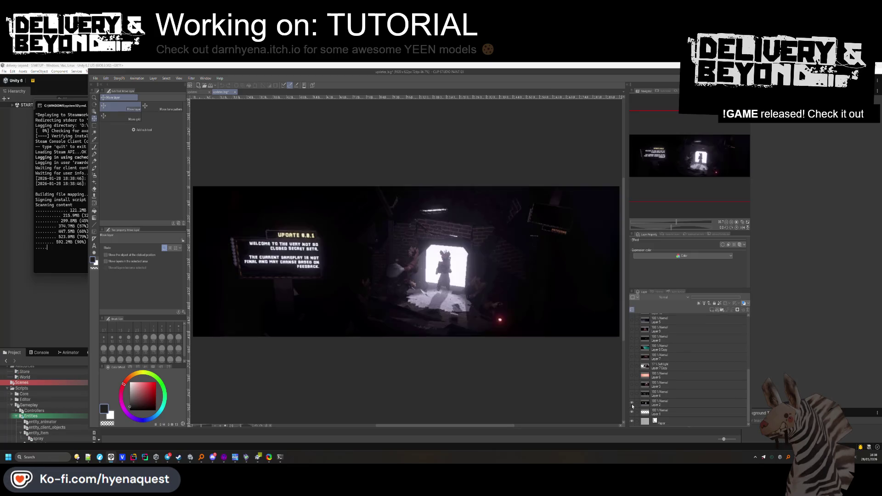
left_click(632, 404)
left_click(633, 396)
left_click(632, 395)
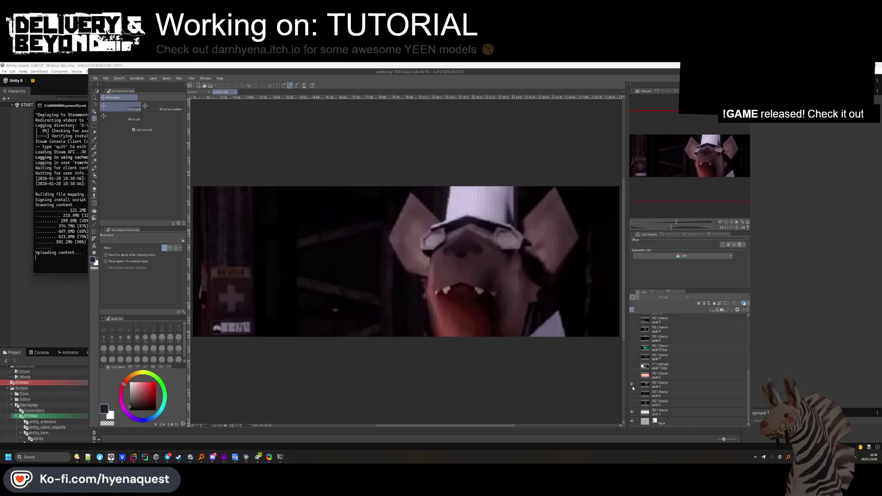
left_click(632, 386)
left_click(632, 386)
scroll(632, 386, "up", 5)
left_click(633, 319)
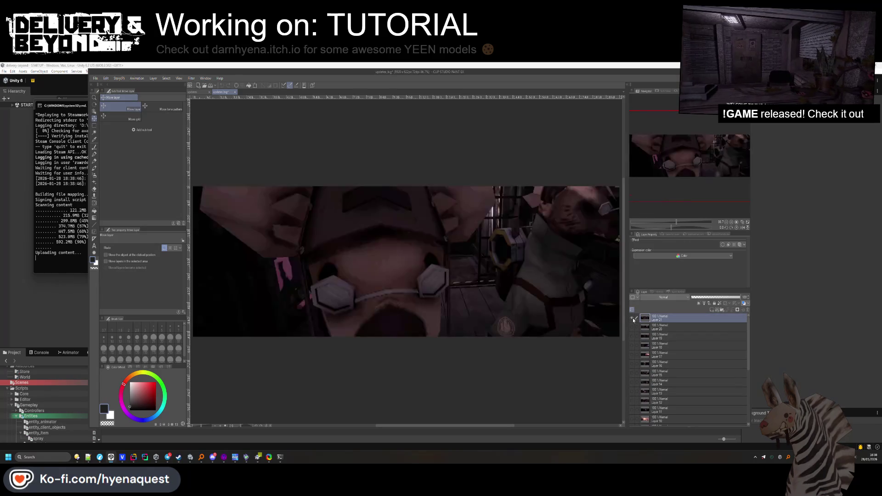
left_click(634, 319)
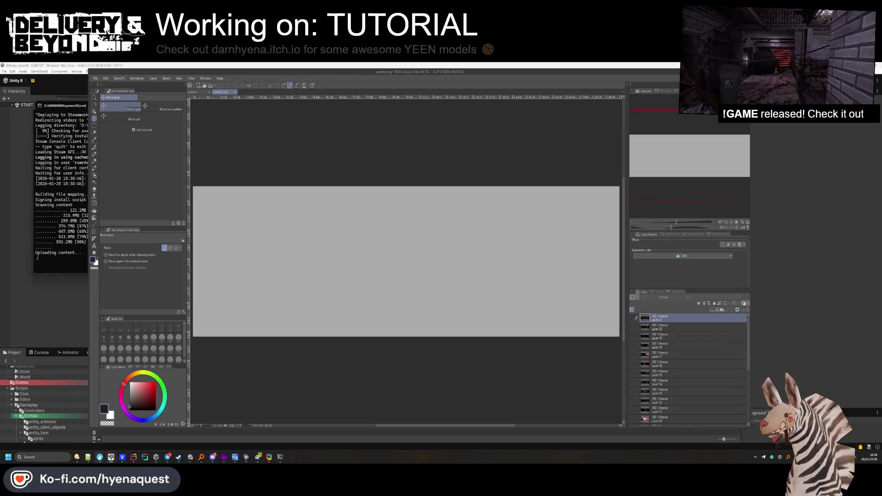
left_click(77, 459)
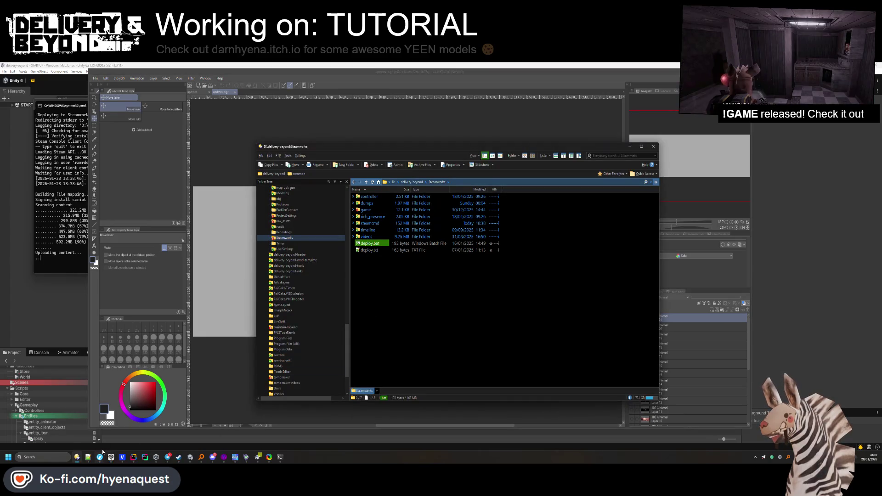
Close the extra delivery-beyond Explorer window and bring Clip Studio Paint back to front
mouse_move(101, 457)
mouse_move(171, 429)
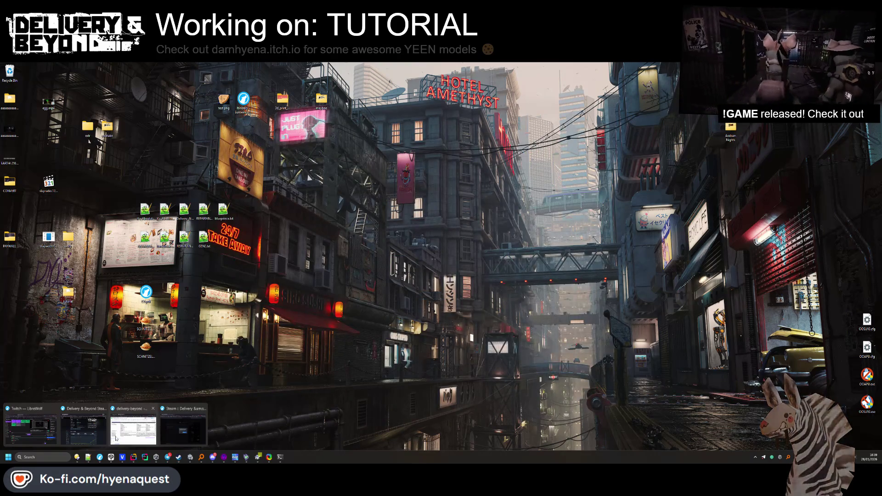
left_click(153, 409)
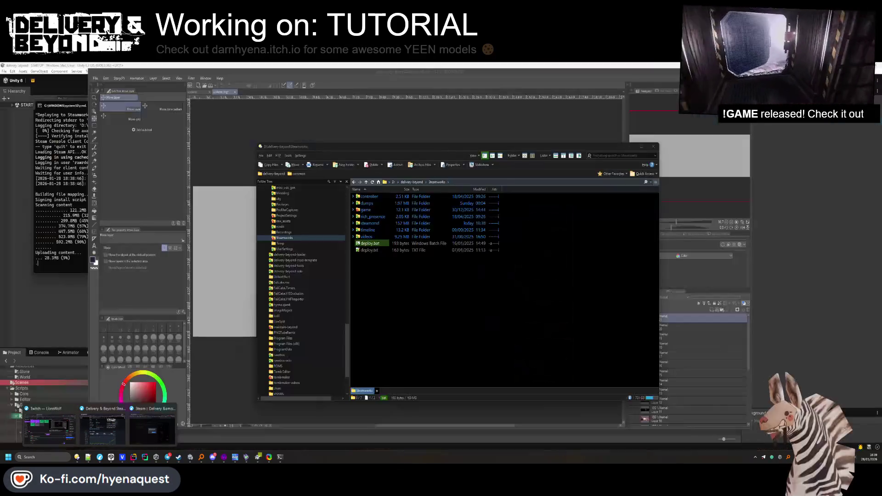
left_click(403, 292)
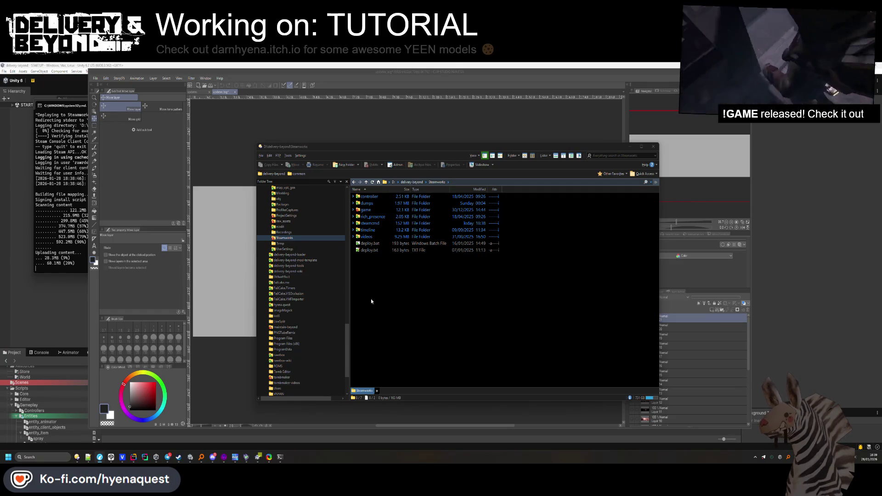
left_click(236, 357)
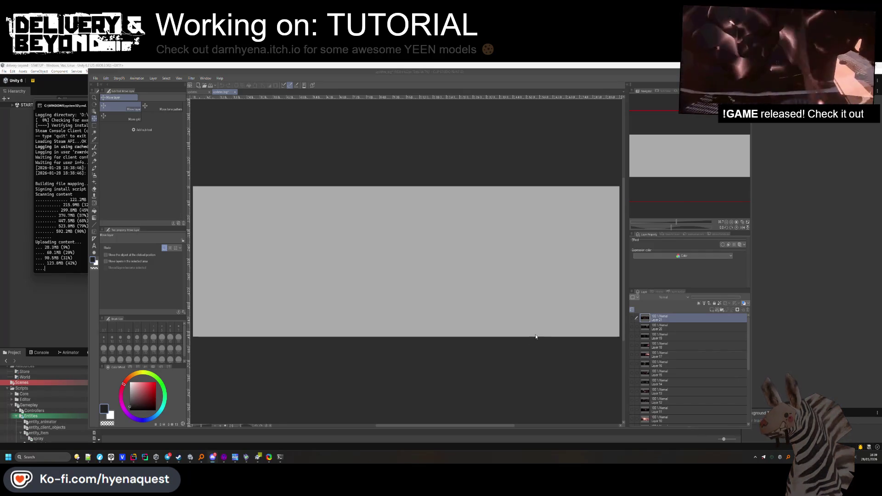
Close TortoiseGit's Git Command Progress window once the push finishes successfully
left_click(470, 65)
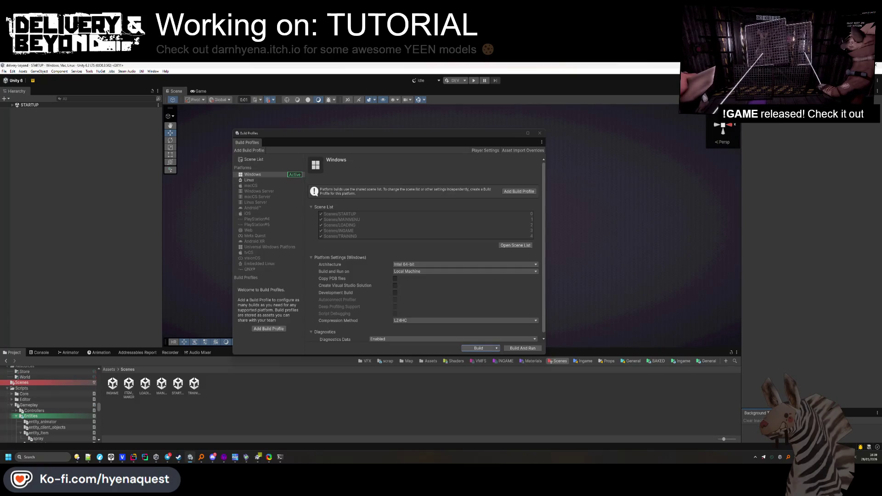
left_click(258, 457)
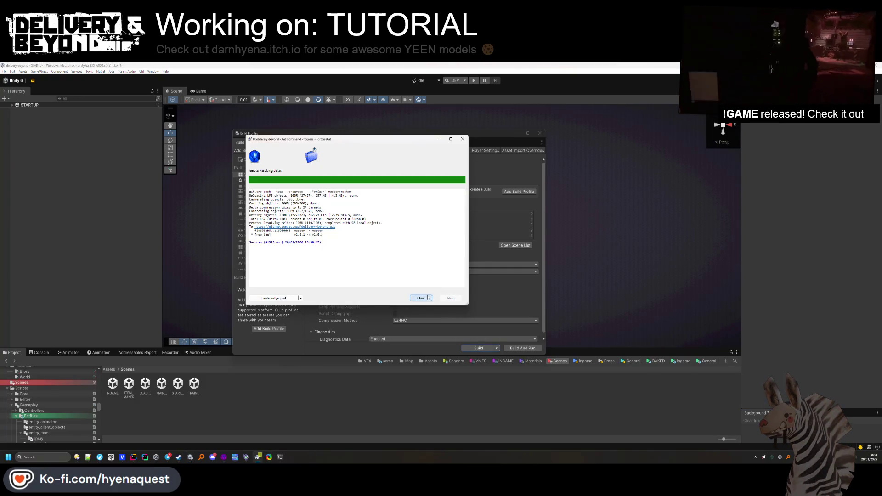
left_click(427, 298)
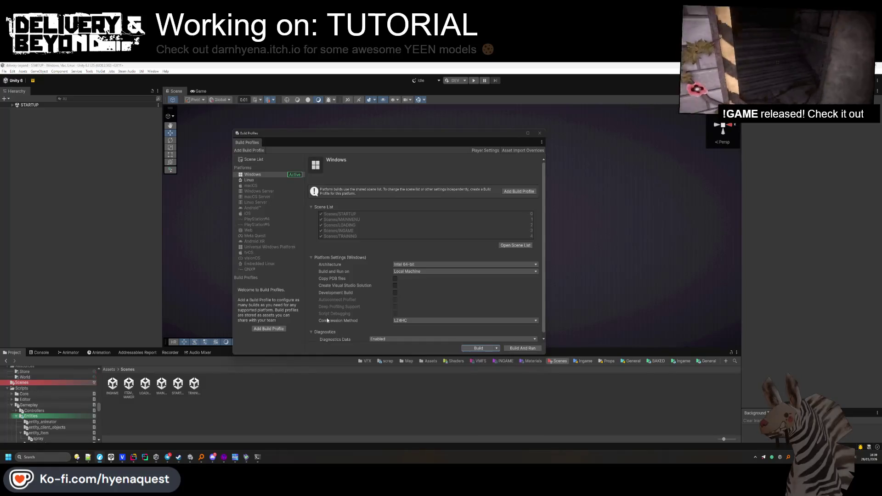
mouse_move(180, 458)
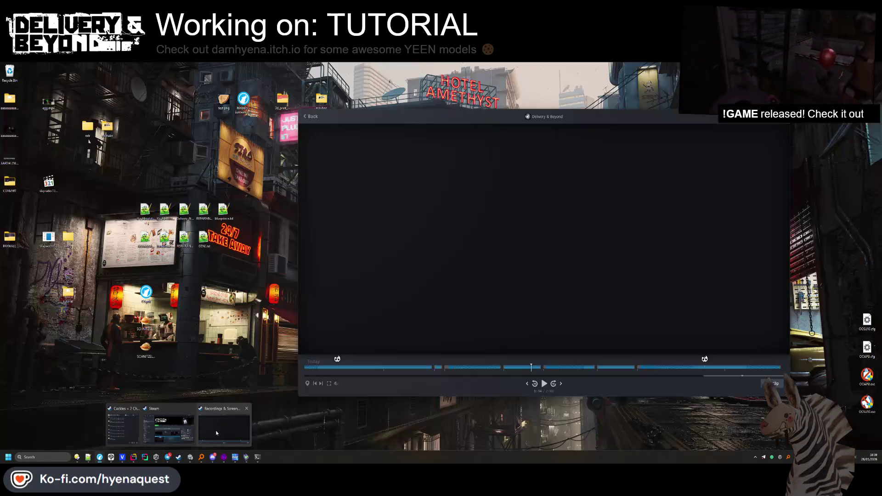
left_click(217, 433)
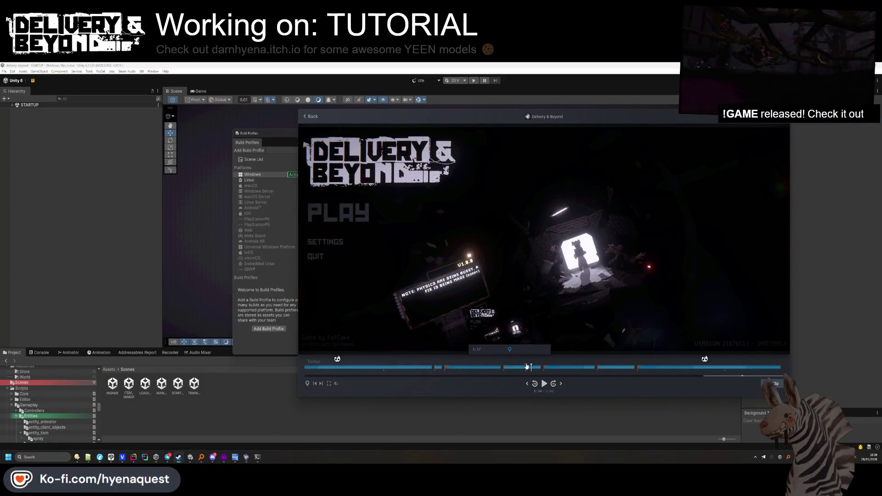
left_click(549, 368)
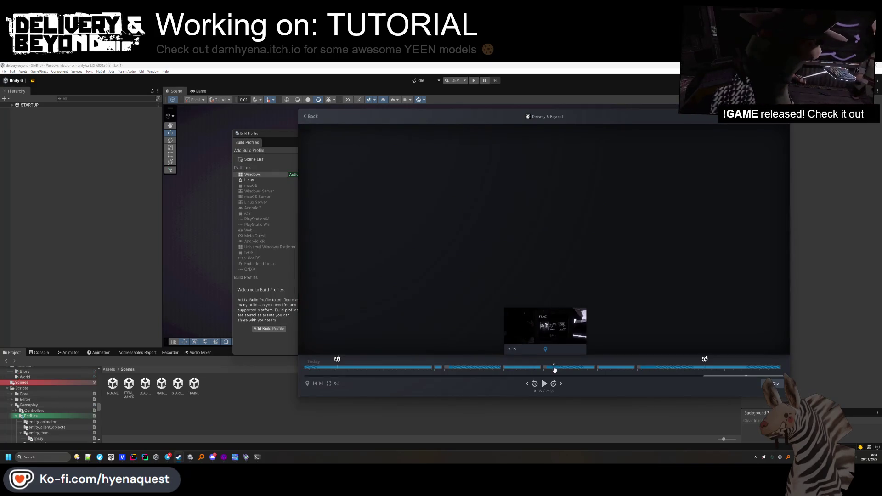
left_click(620, 367)
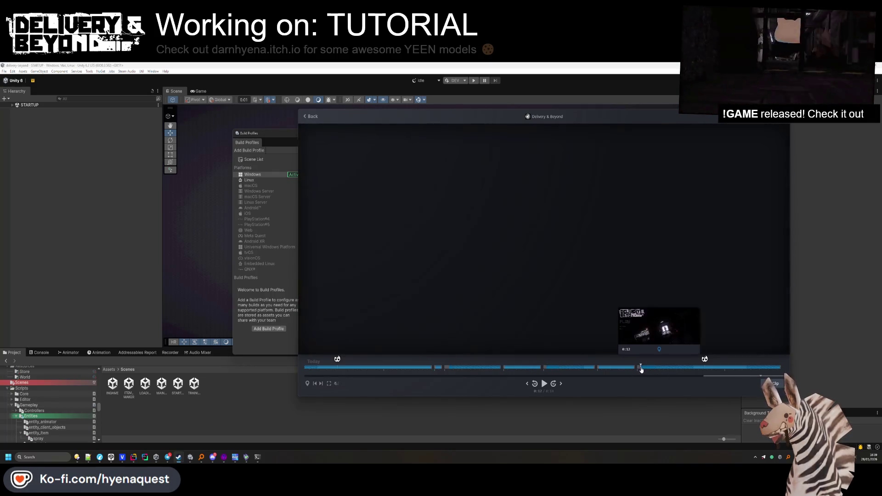
left_click(629, 367)
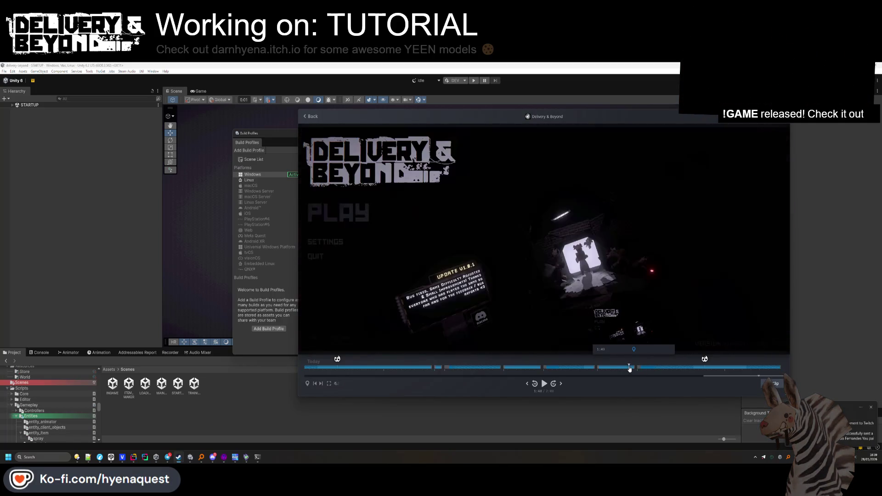
left_click(628, 368)
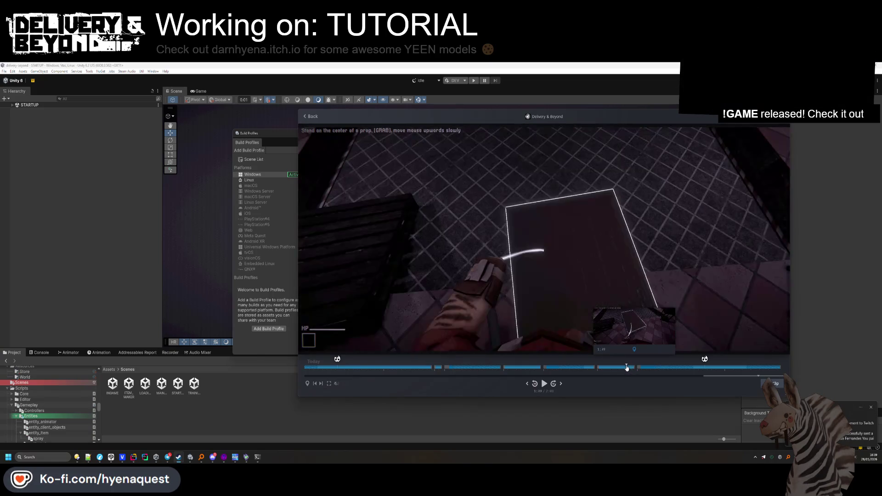
key("alt+Tab")
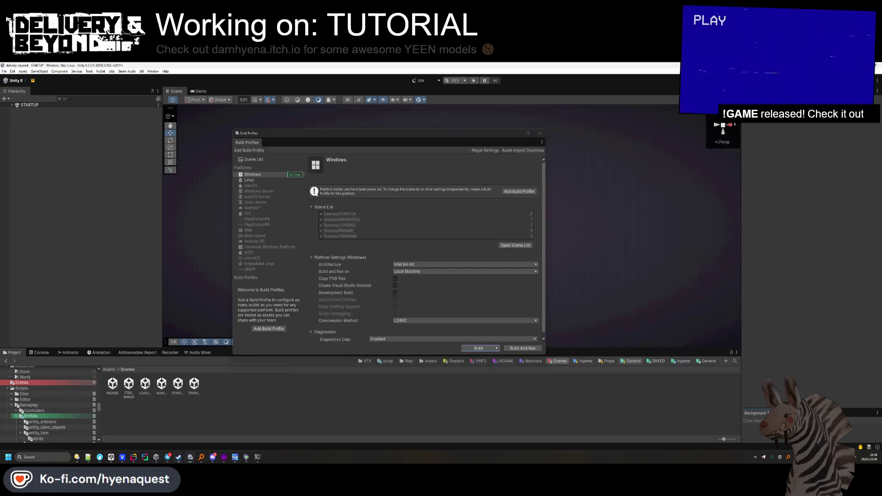
left_click(258, 457)
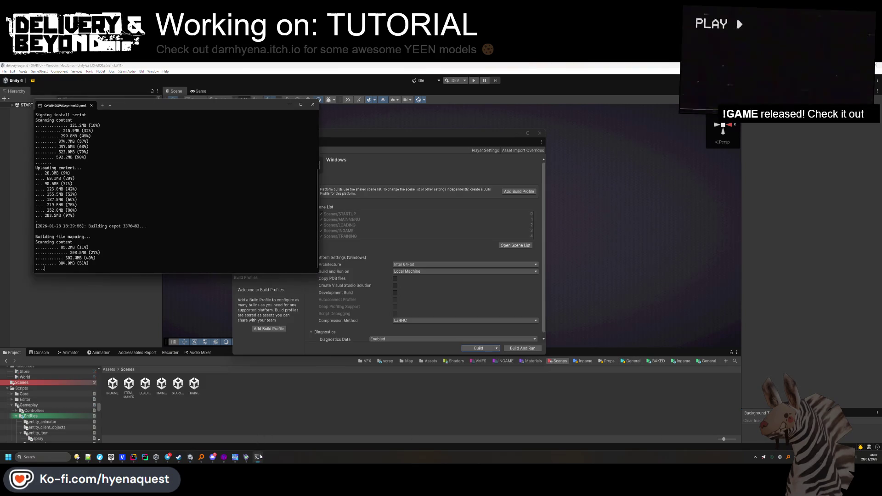
left_click(92, 308)
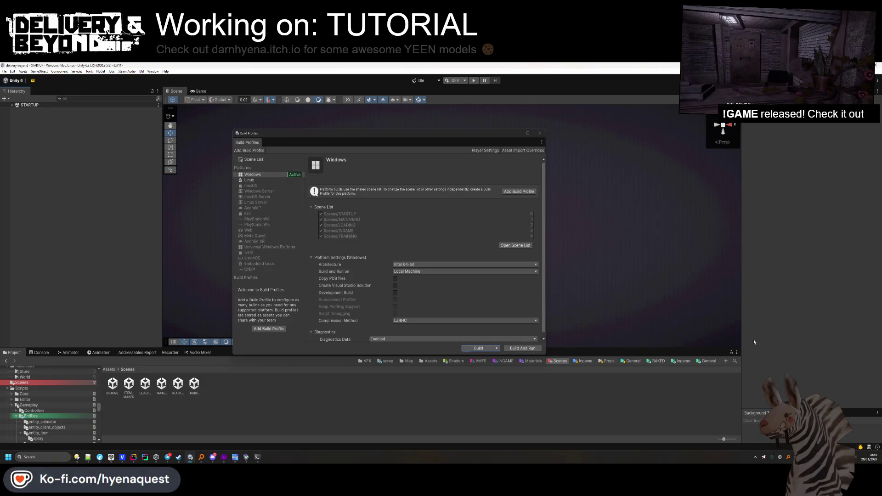
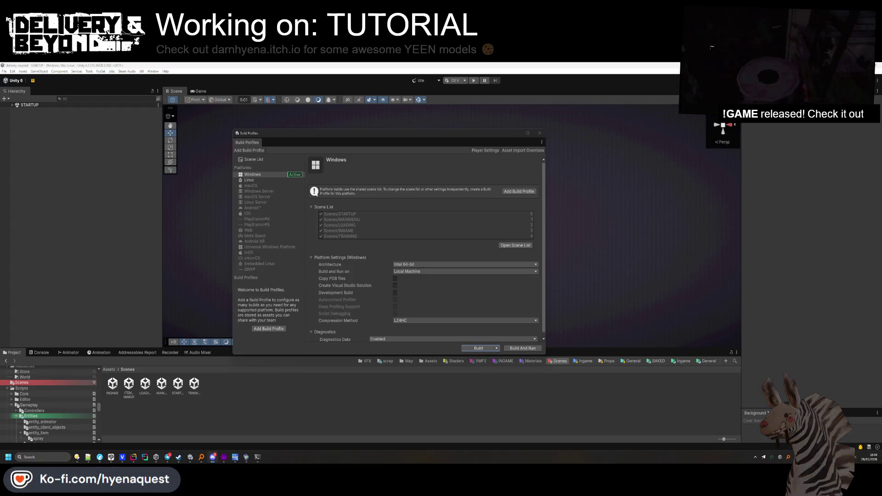
Bring the SteamCMD window showing the depot upload progress to the front
left_click(257, 461)
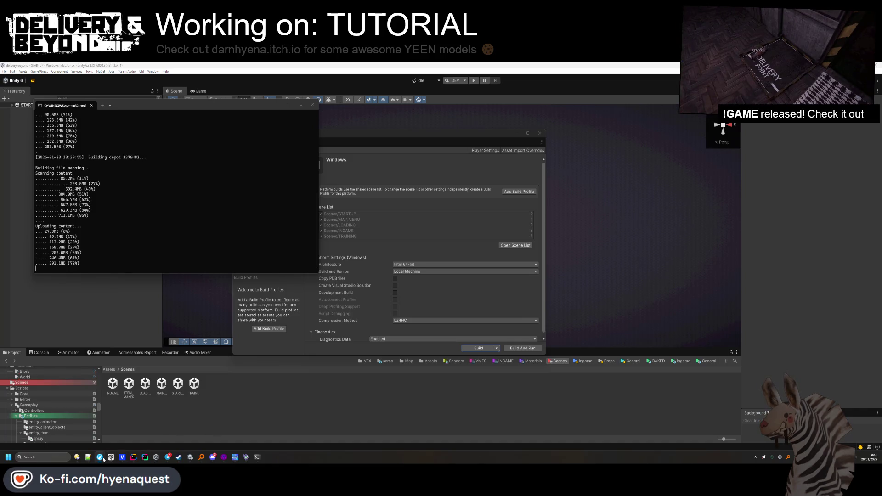
Dismiss the save confirmation and switch to the unpublished event draft
mouse_move(103, 458)
left_click(147, 430)
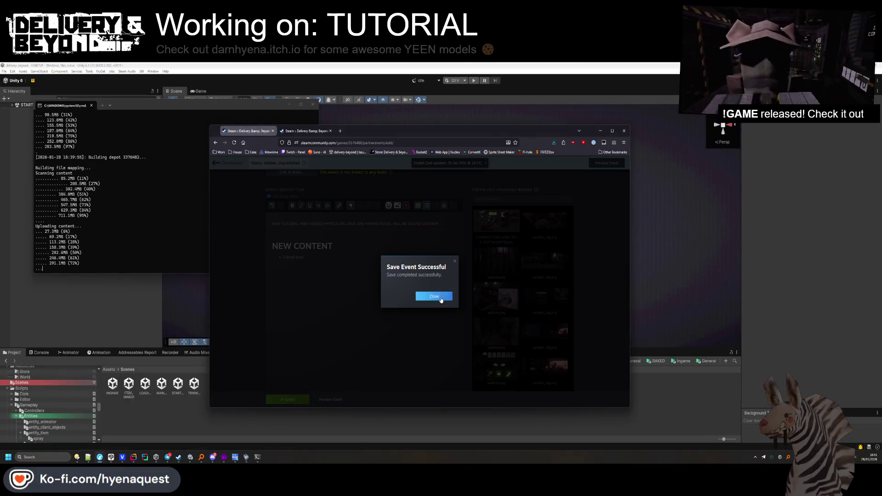
left_click(434, 297)
scroll(320, 294, "down", 5)
scroll(320, 294, "down", 5)
mouse_move(382, 304)
left_mouse_down()
mouse_move(282, 305)
mouse_move(272, 274)
left_mouse_up()
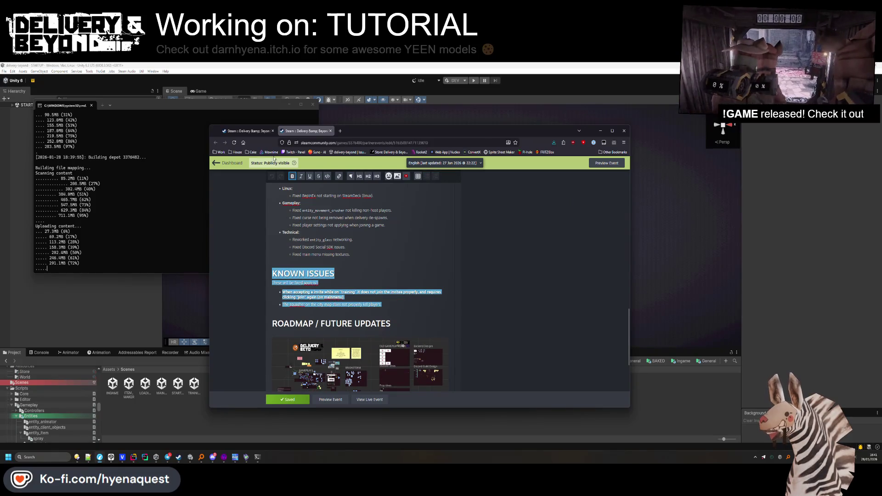
left_click(247, 130)
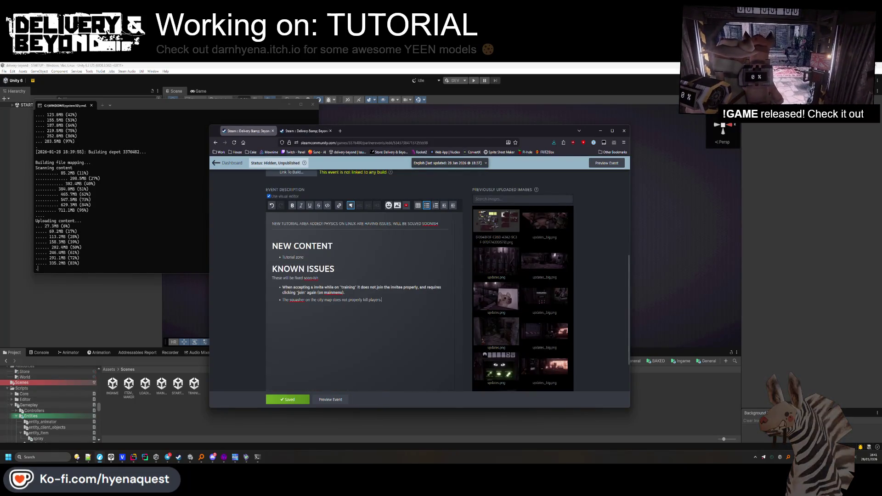
Replace the soon-ish note with 'Physics on low end pcs / linux might stop working'
key("Return")
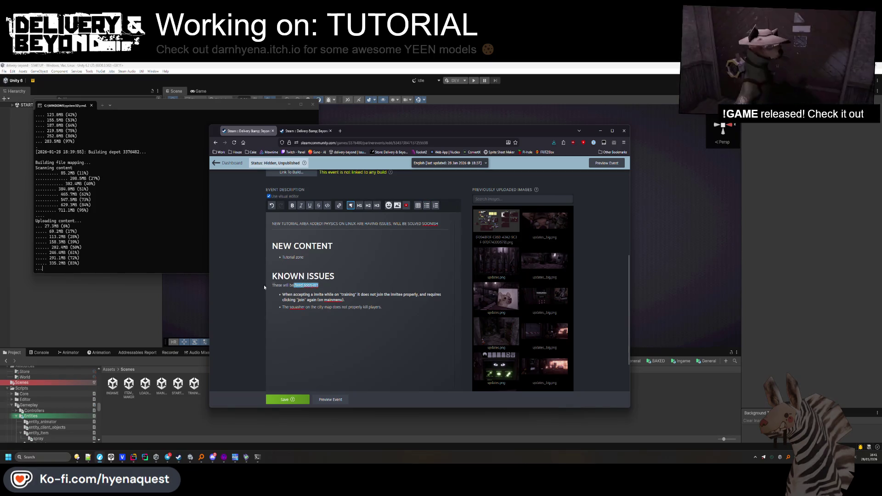
key("shift+Home")
key("BackSpace")
key("BackSpace")
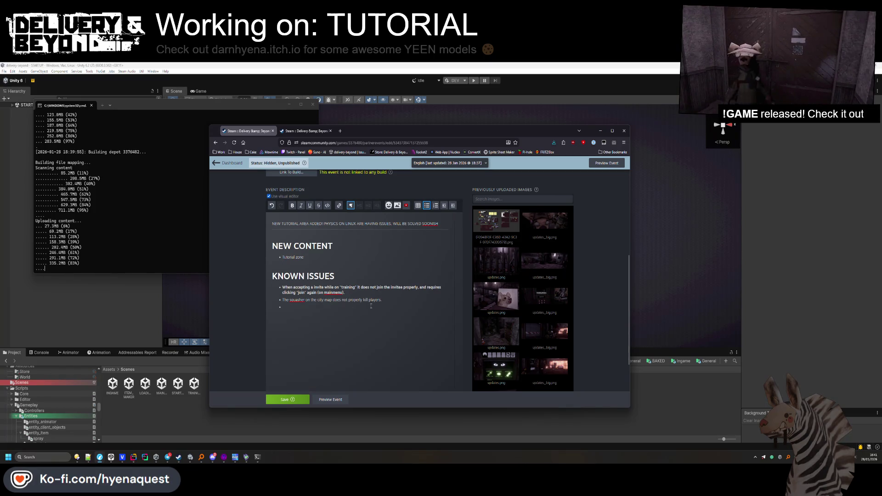
type("Linux players")
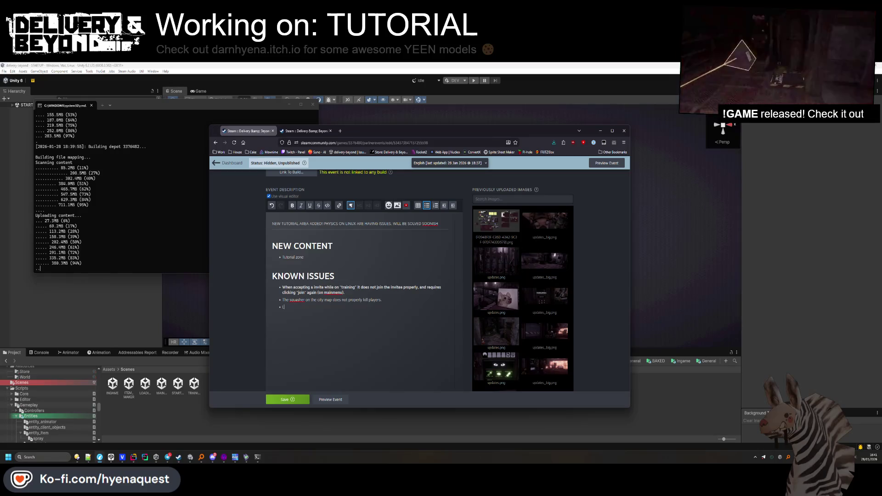
type("ysics")
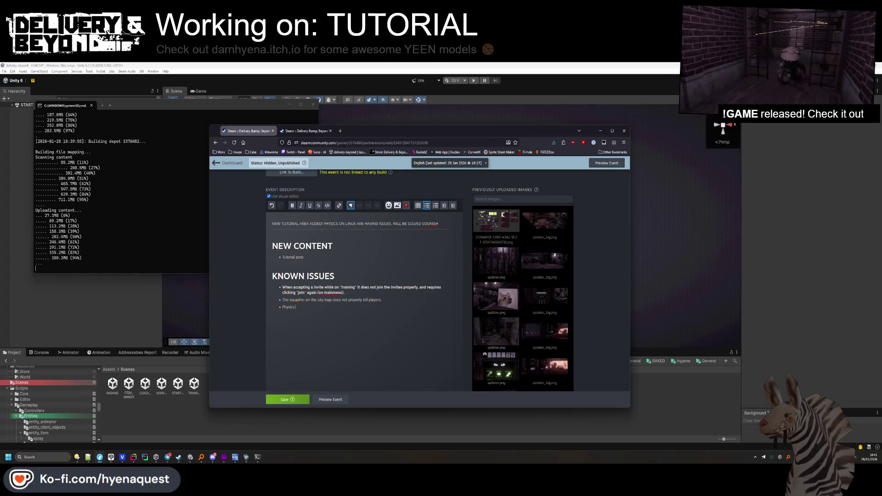
type(" on low end pcs / linux stop working after a w")
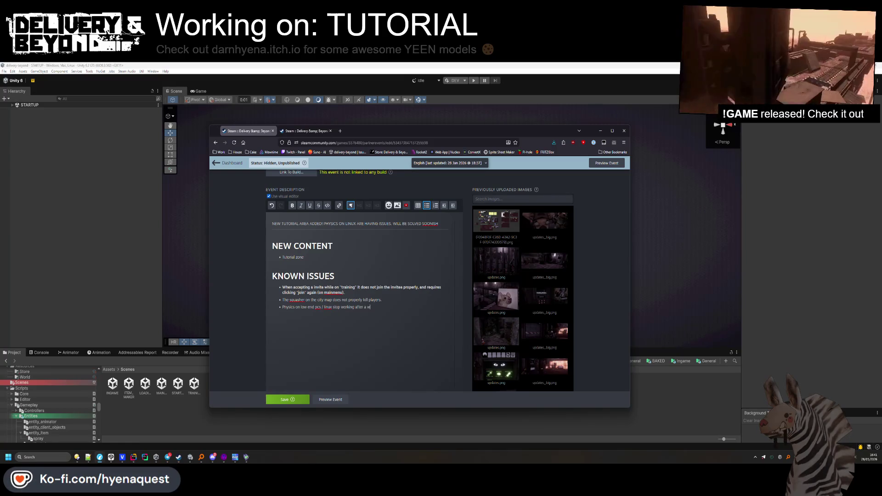
type("hil")
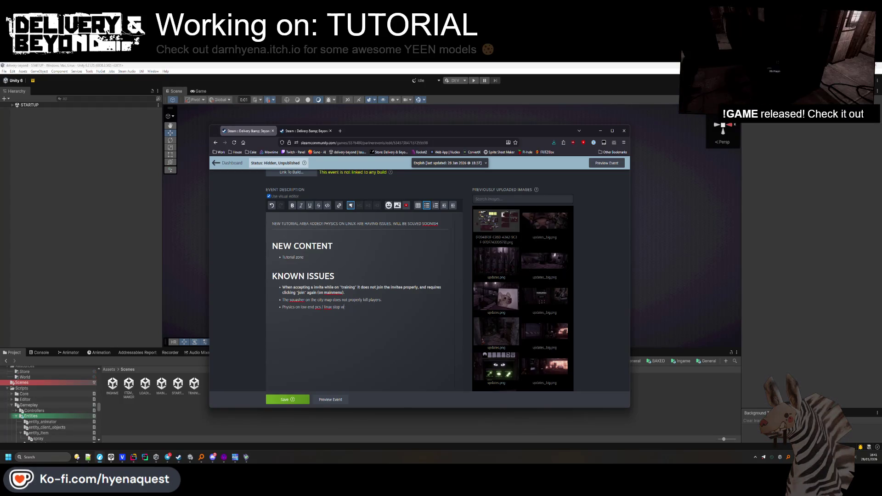
type("might stop")
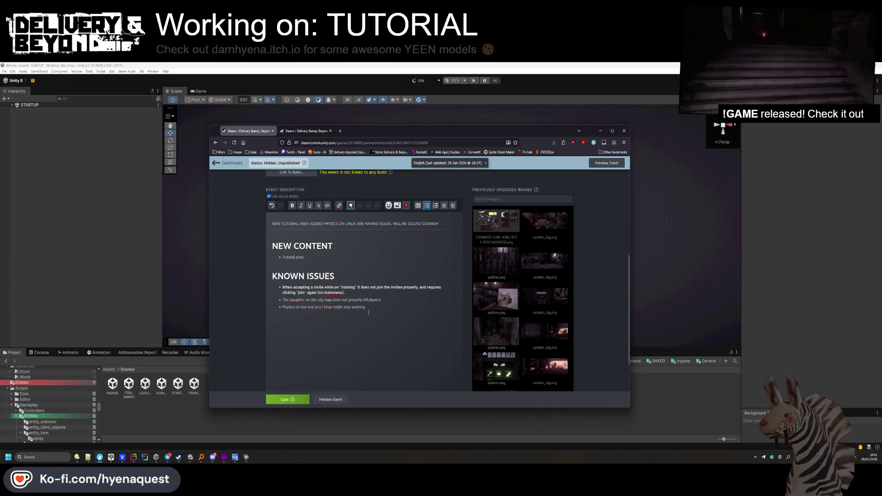
key("Return")
Add a Known Issues bullet: the key binding field doesn't update its text on reload. Save the event
type("he input field")
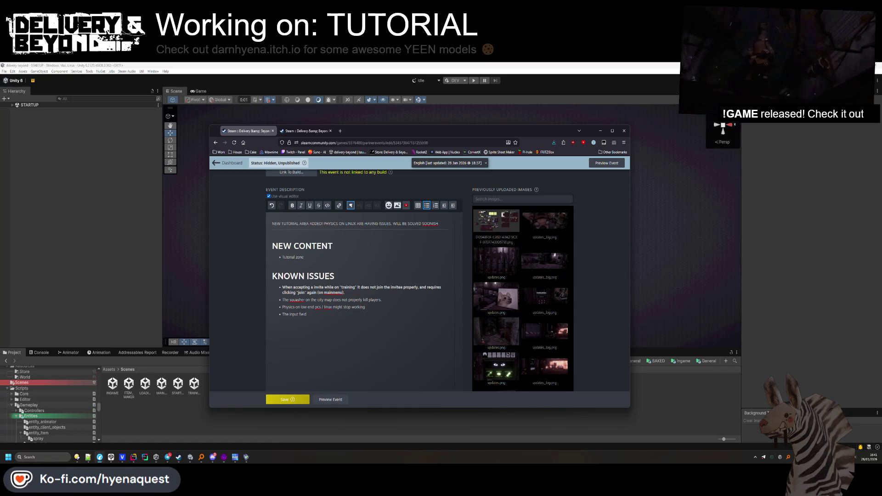
type(" does not ")
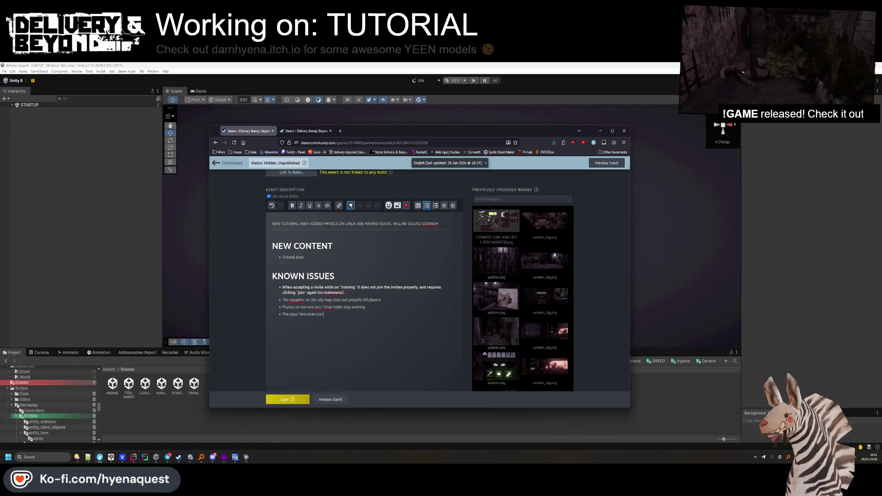
type("upd")
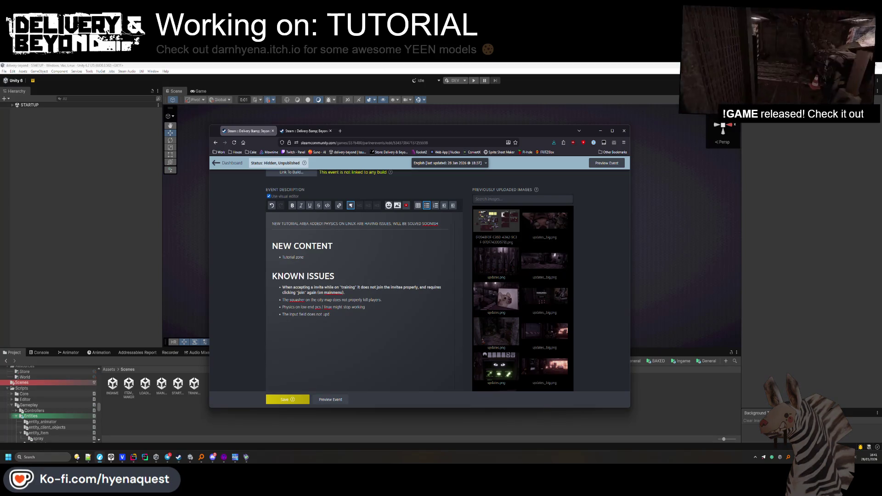
type("ate the text w")
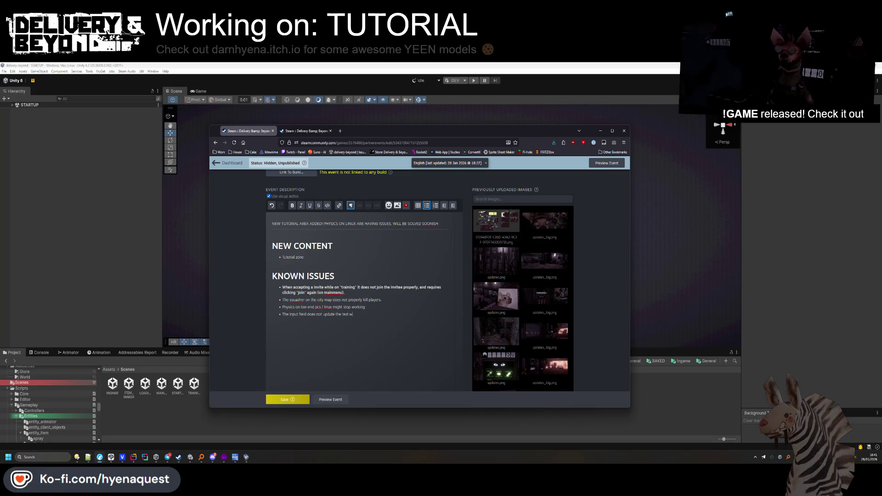
type("e is rea")
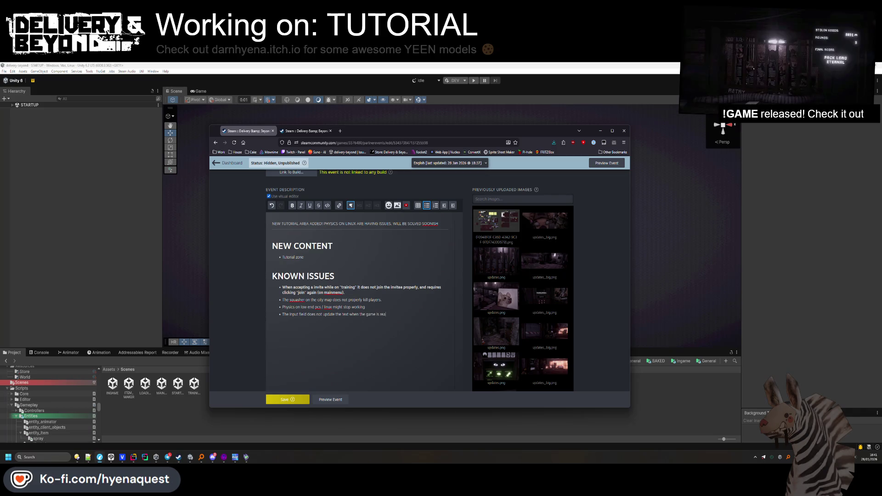
key("BackSpace")
type("loaded (it wi")
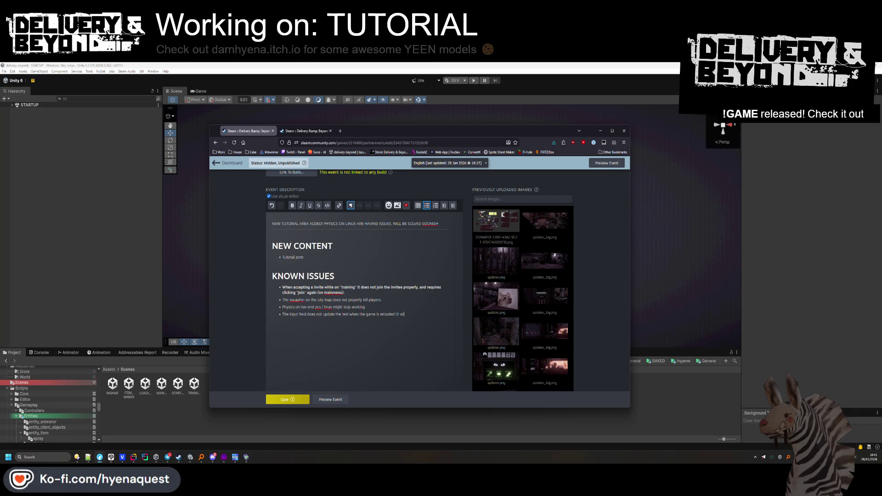
type("pply the")
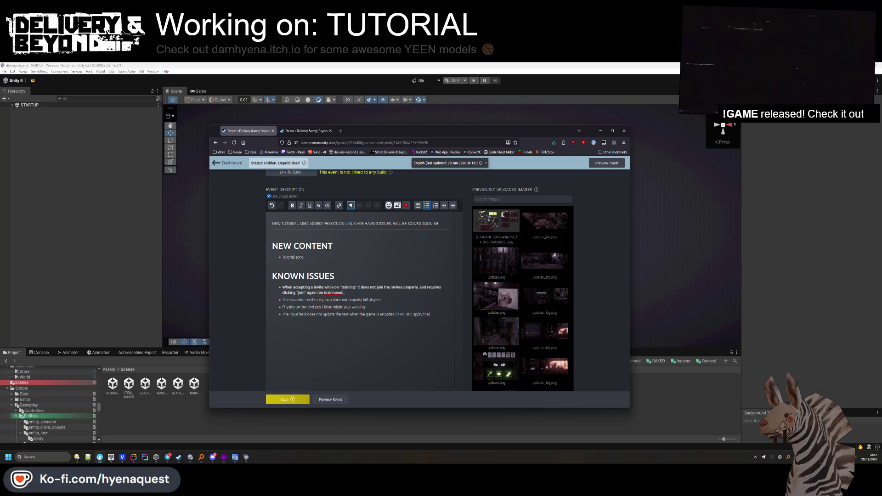
type(" inputoverride)")
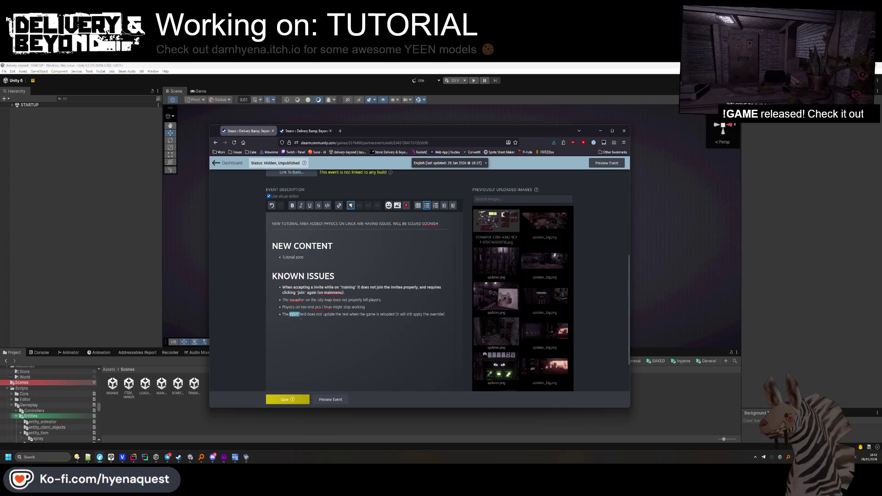
double_click(294, 314)
type("binding")
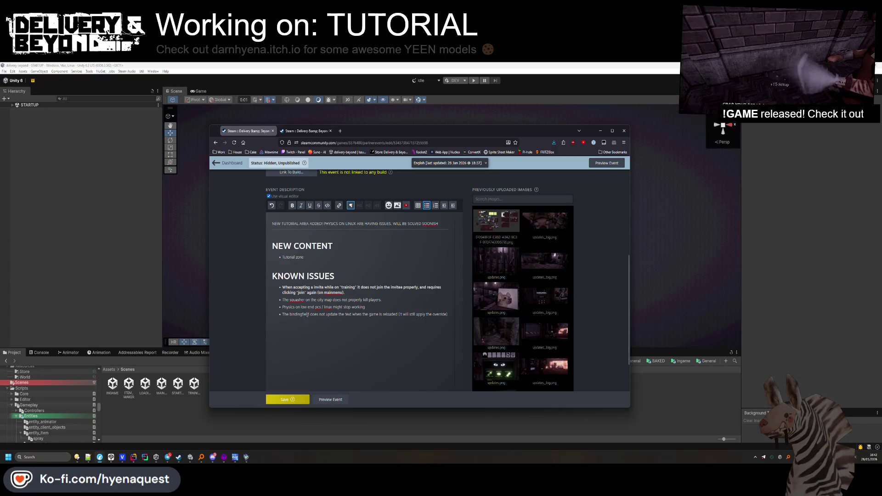
left_click(289, 314)
type("key")
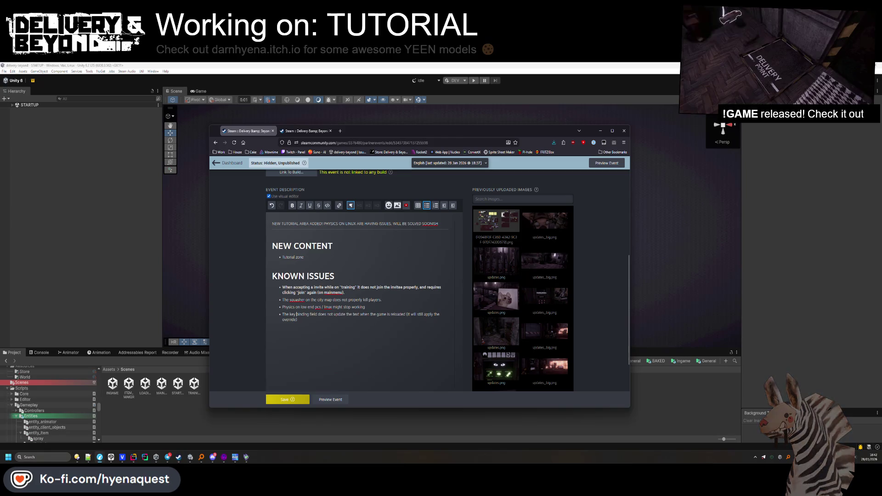
left_click(307, 352)
scroll(307, 352, "down", 1)
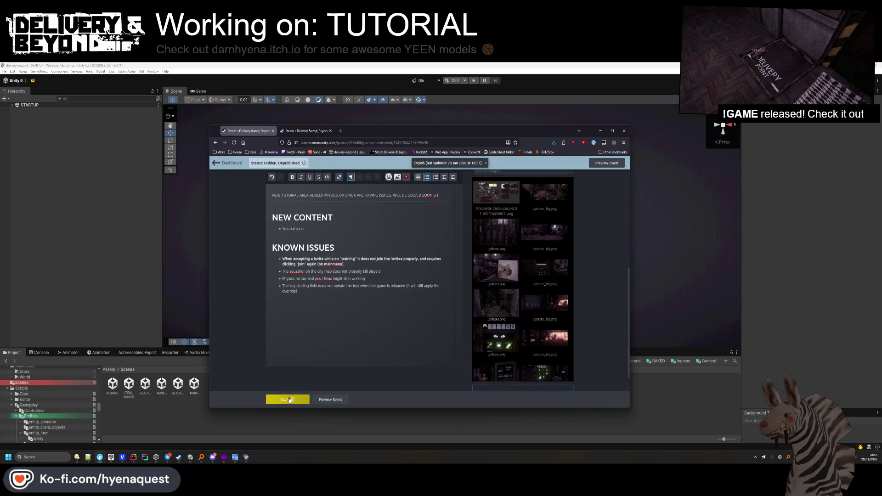
key("ctrl+s")
Start a new paragraph and insert the updates_big.png image into the description
key("Return")
key("Return")
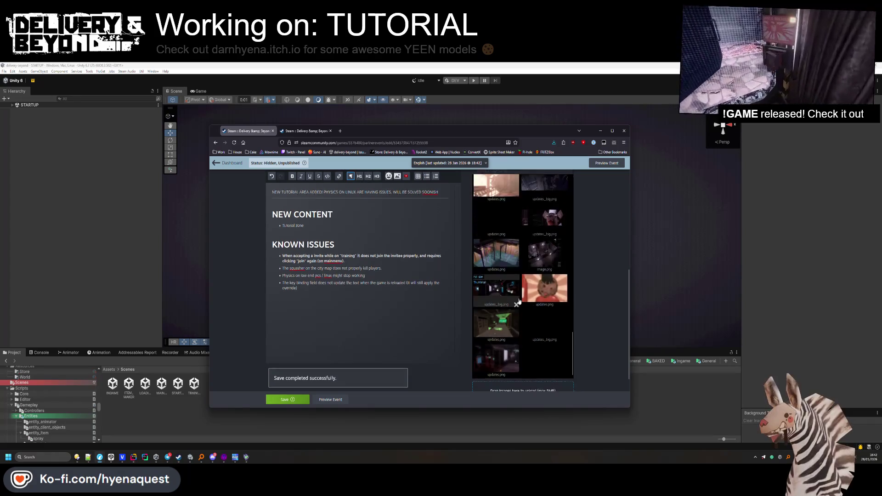
scroll(526, 294, "down", 2)
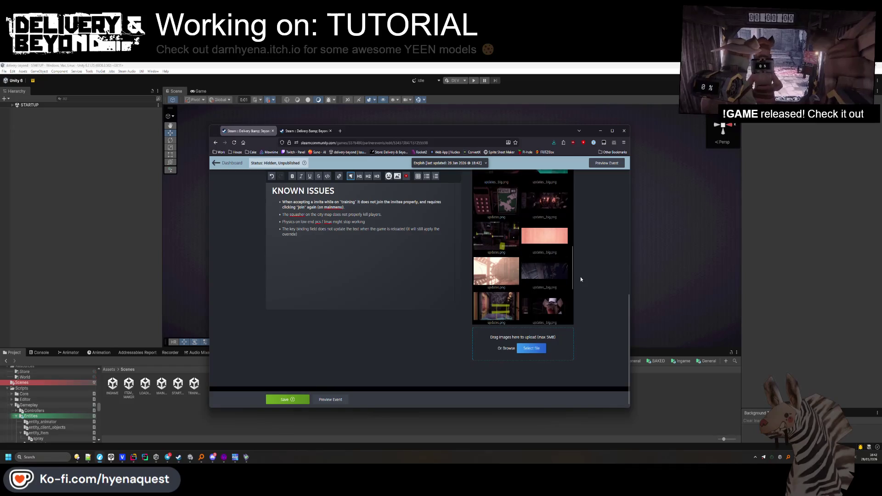
left_click(545, 248)
left_click(603, 222)
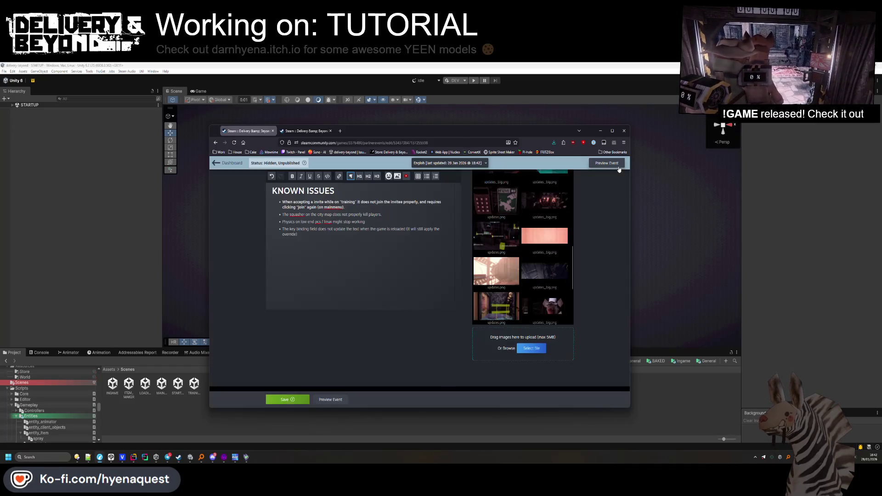
left_click(398, 206)
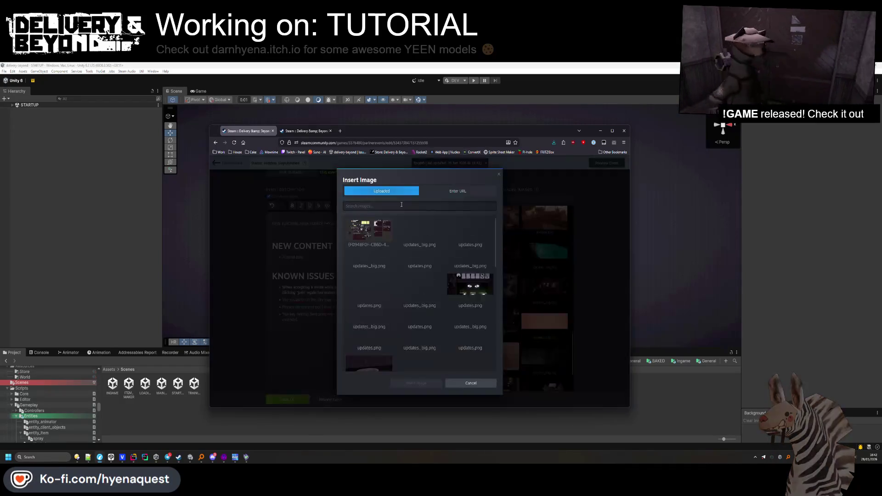
left_click(464, 276)
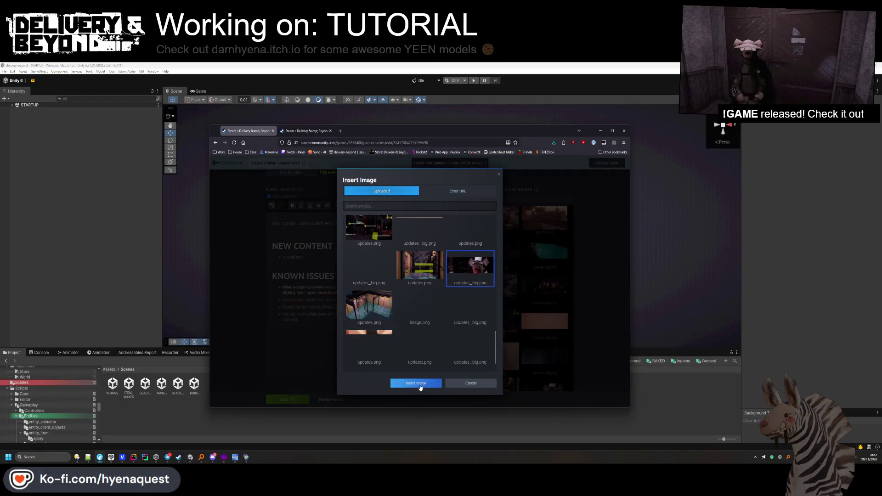
left_click(417, 383)
Add the line 'Many thanks for all the support and bug reports <3.' and save
key("Return")
key("Return")
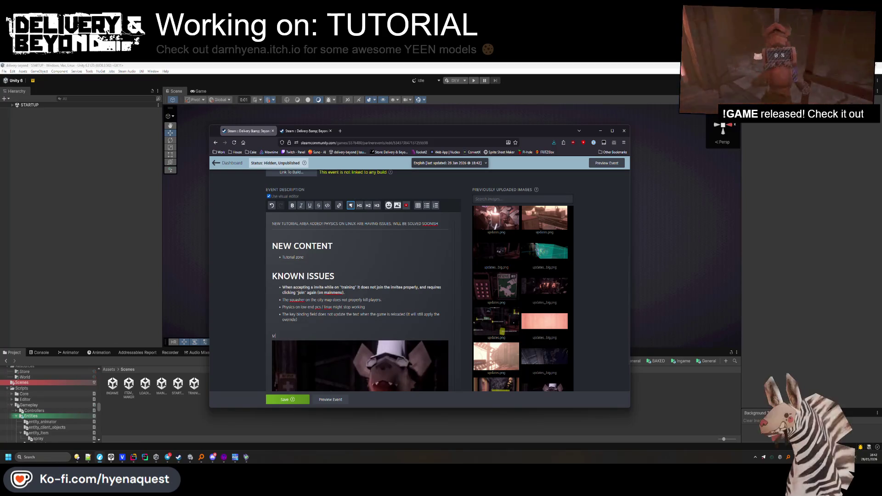
type("Many thanks for all the support and bu")
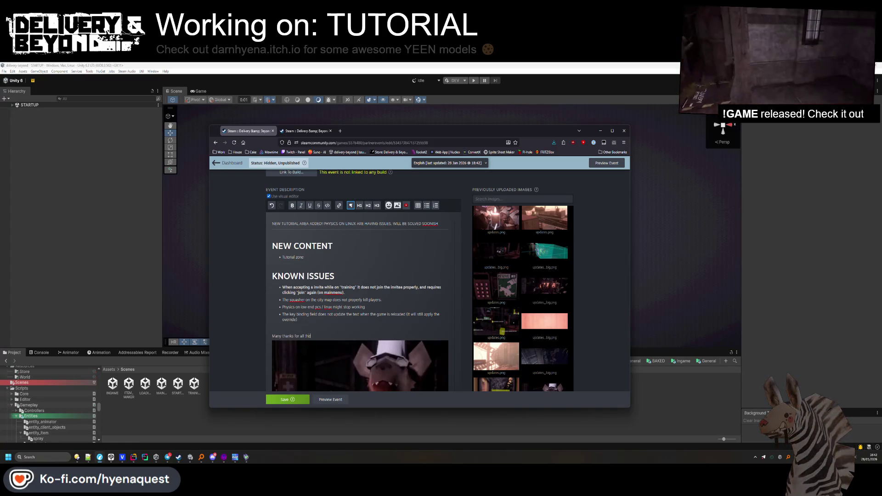
type("g repo")
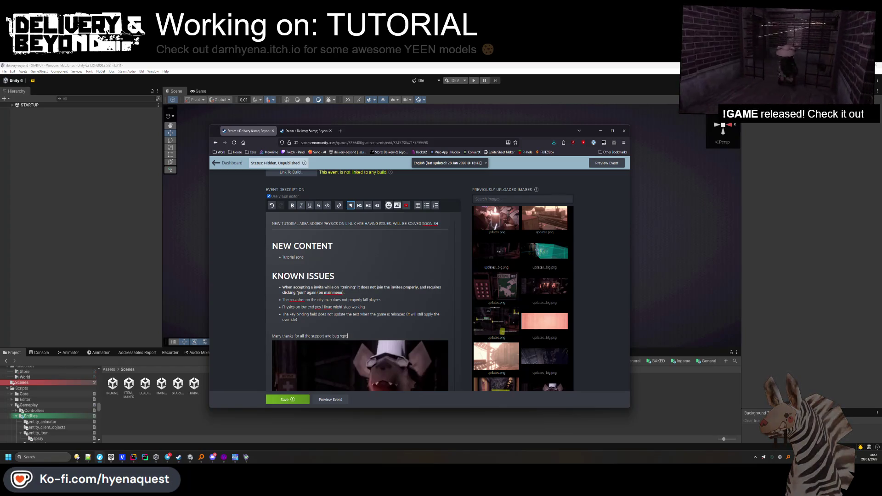
type("rts <3.")
key("Return")
type("f")
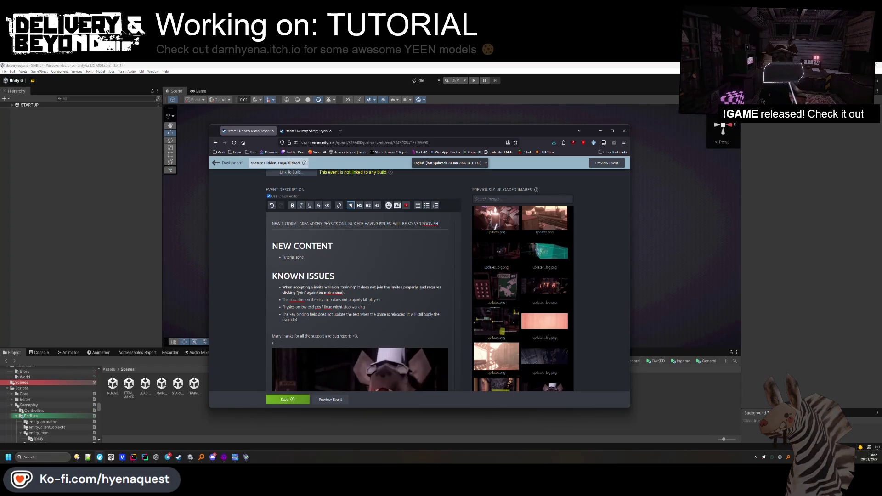
type("CAke")
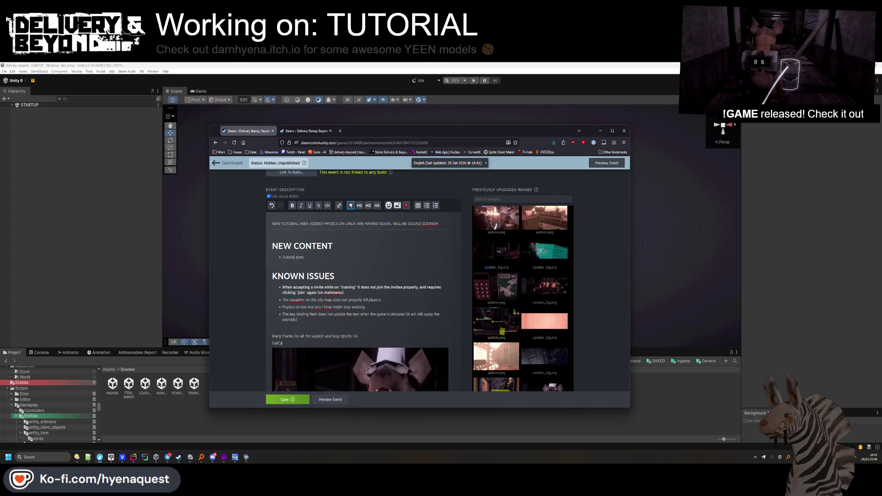
scroll(317, 307, "down", 1)
left_click(294, 400)
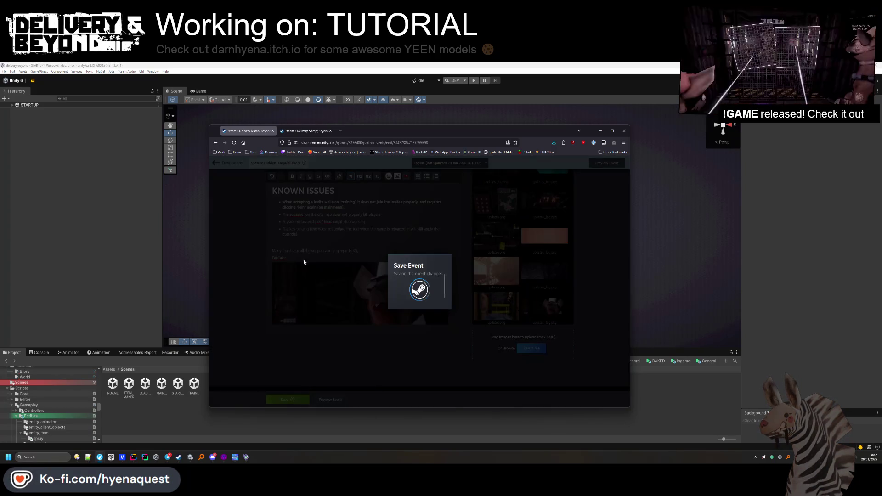
Check the other event's page, come back, then return to the Steam window
left_click(306, 131)
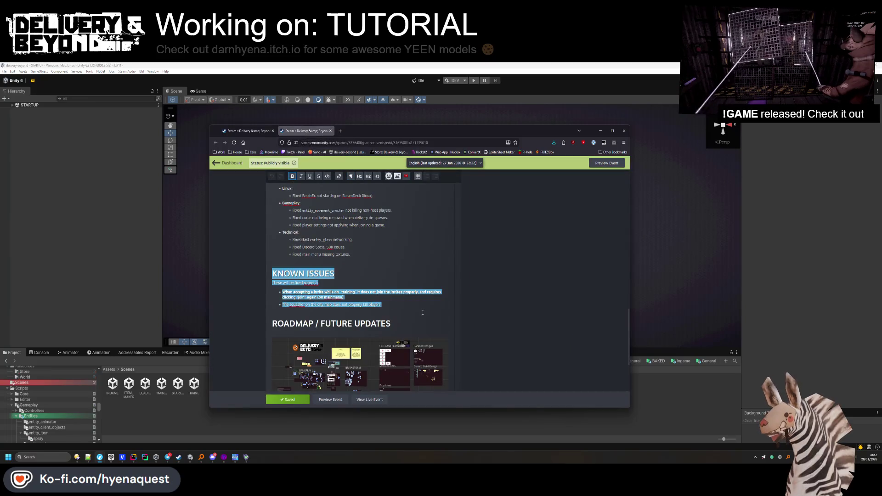
left_click(263, 133)
left_click(314, 419)
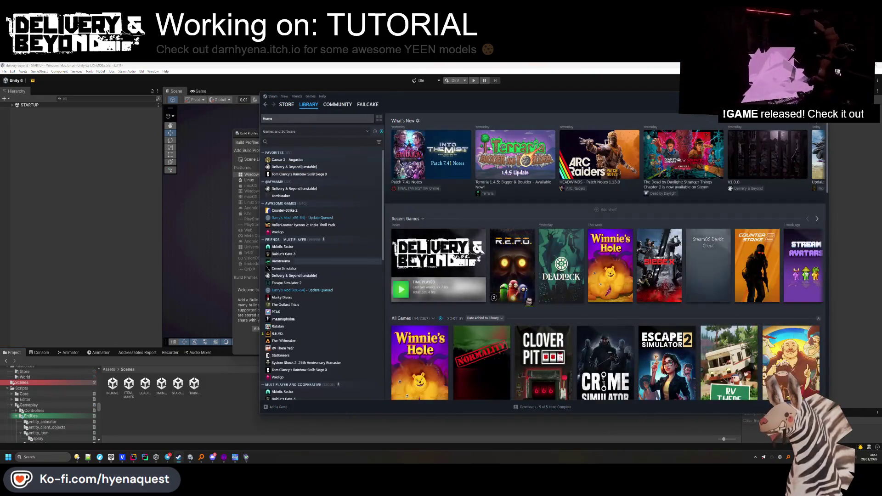
Review the installed files in the Delivery & Beyond [unstable] properties
left_click(439, 266)
right_click(308, 167)
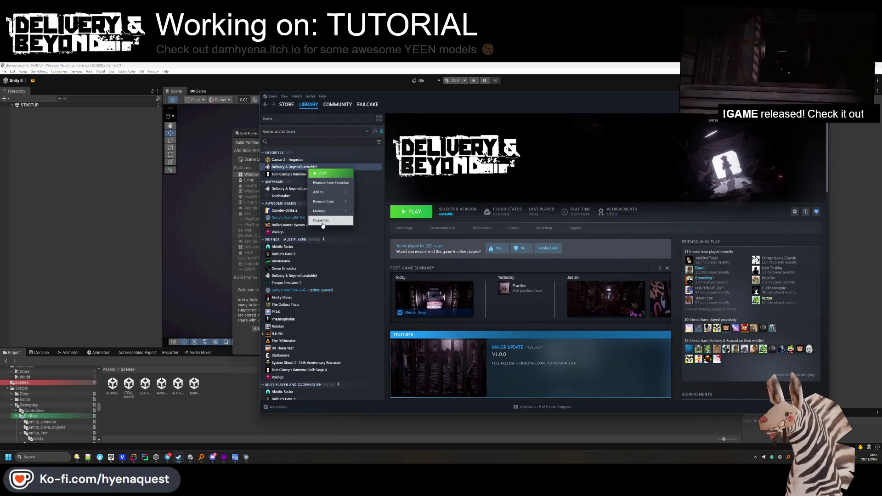
left_click(322, 220)
left_click(454, 223)
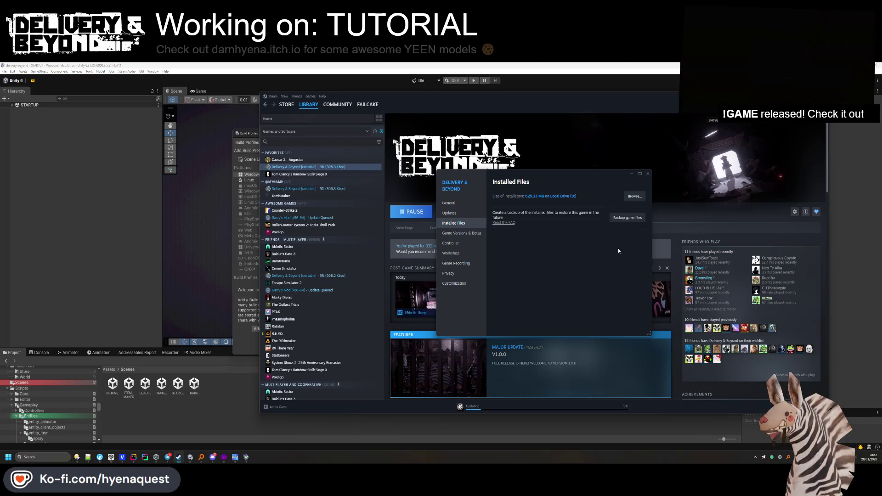
key("Escape")
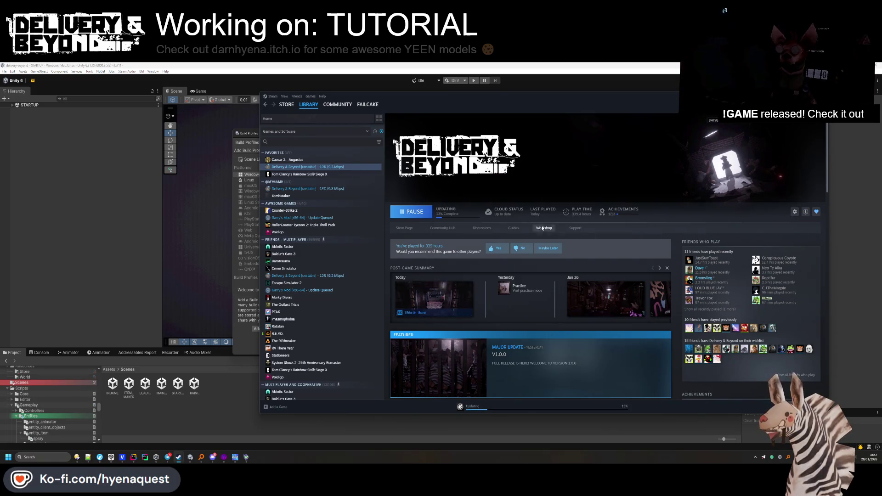
Set the Electronic Box workshop item's visibility to Hidden and go back to the library page
left_click(568, 299)
left_click(475, 267)
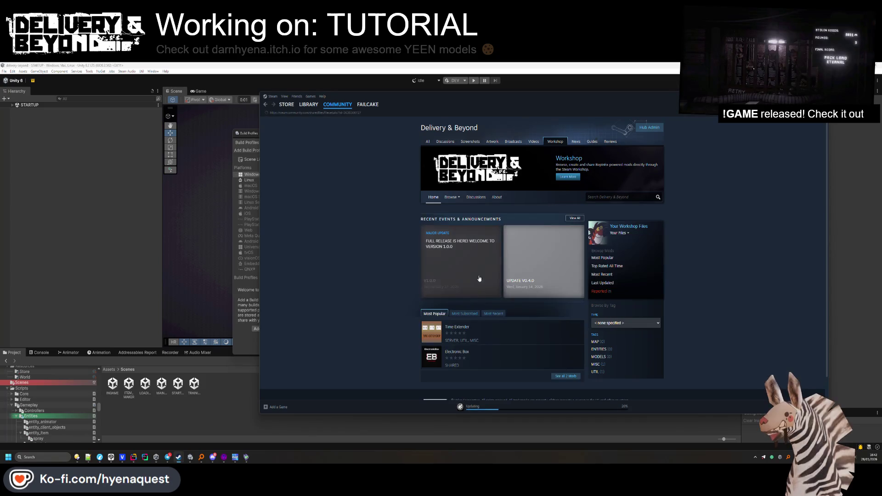
scroll(470, 352, "down", 1)
left_click(615, 315)
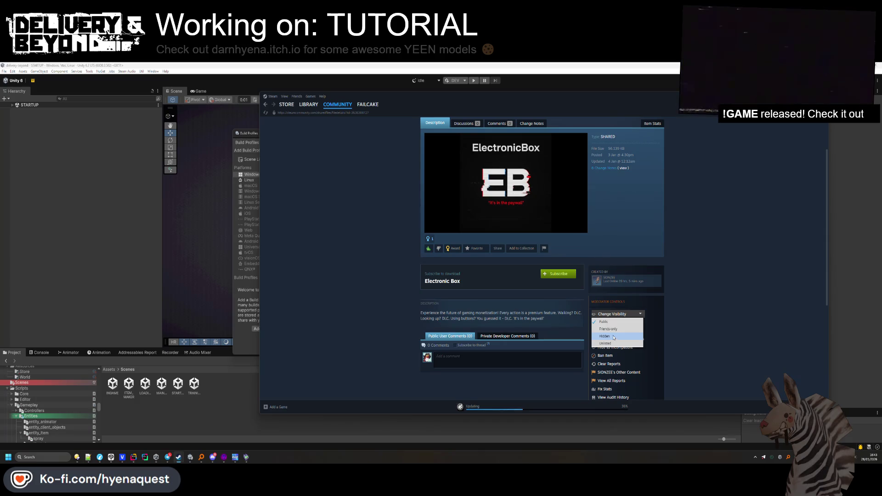
left_click(623, 334)
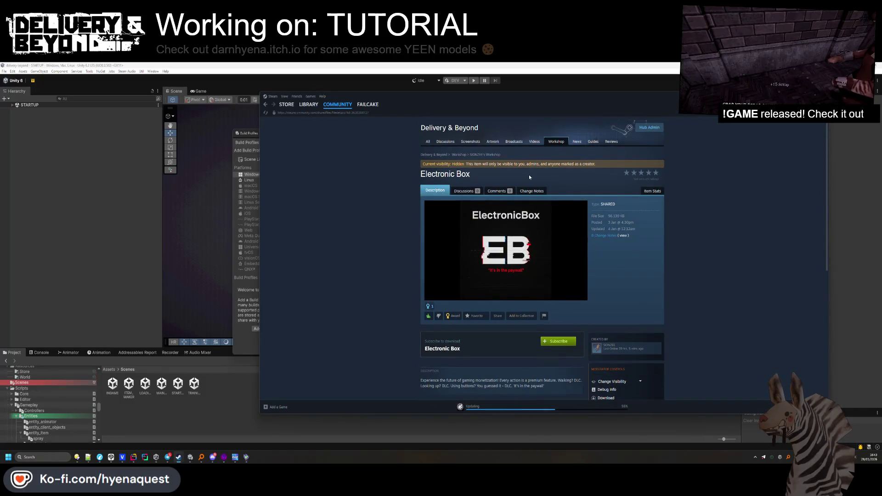
left_click(309, 104)
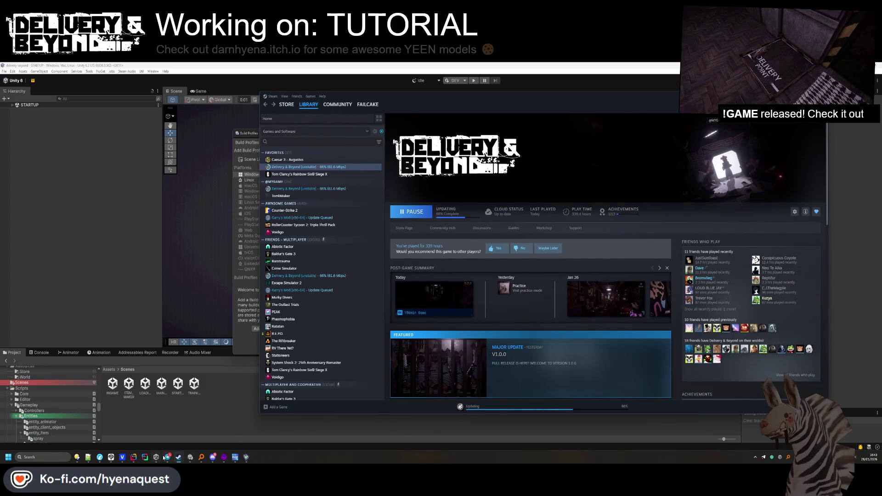
mouse_move(179, 457)
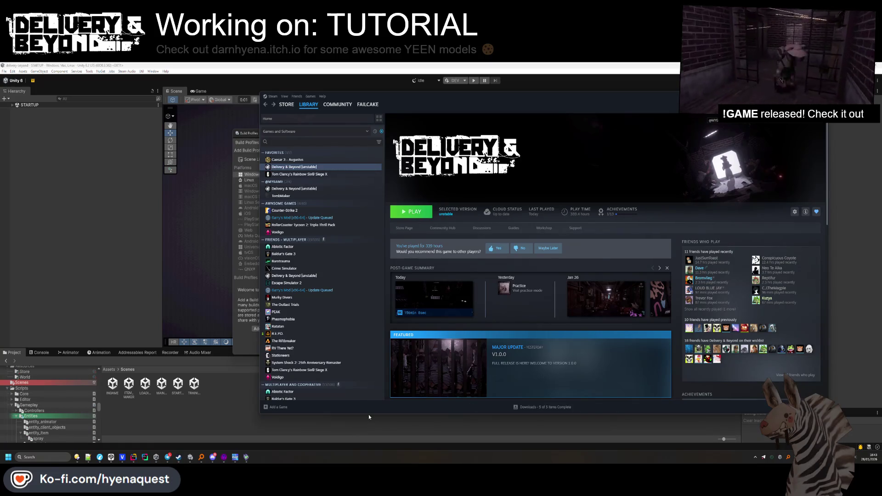
Launch Delivery & Beyond and start the Tutorial from the Play menu
left_click(411, 212)
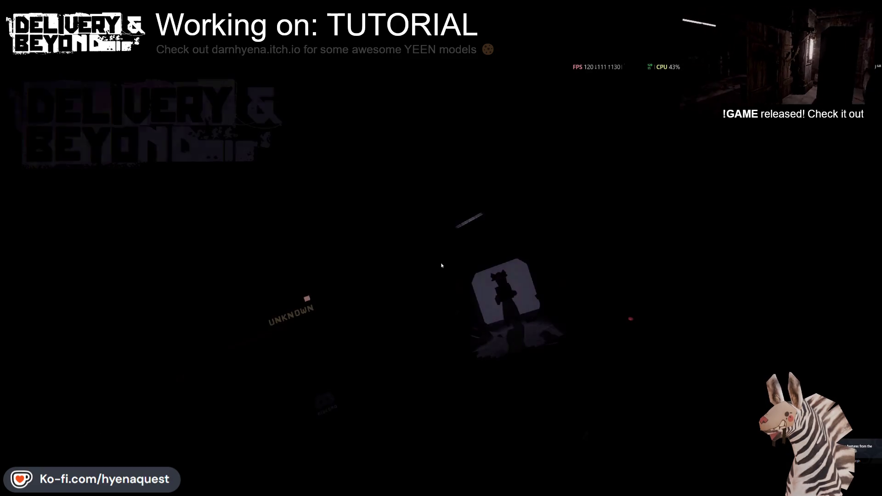
left_click(105, 229)
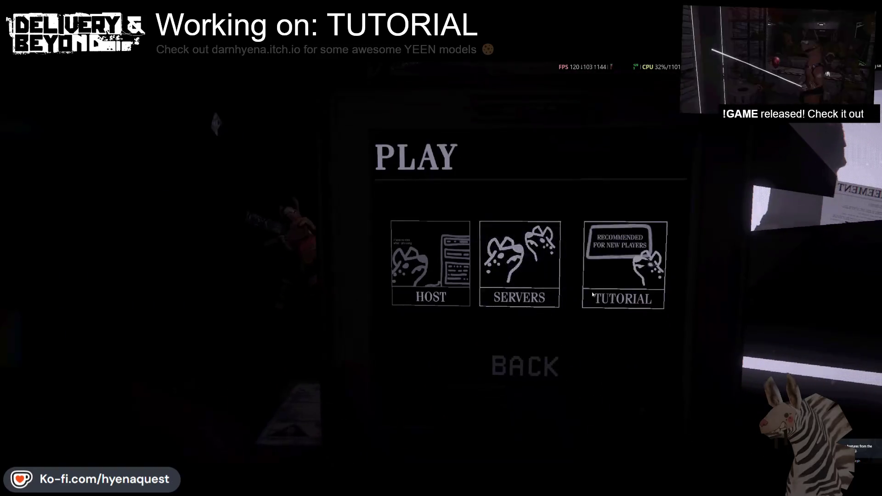
left_click(588, 293)
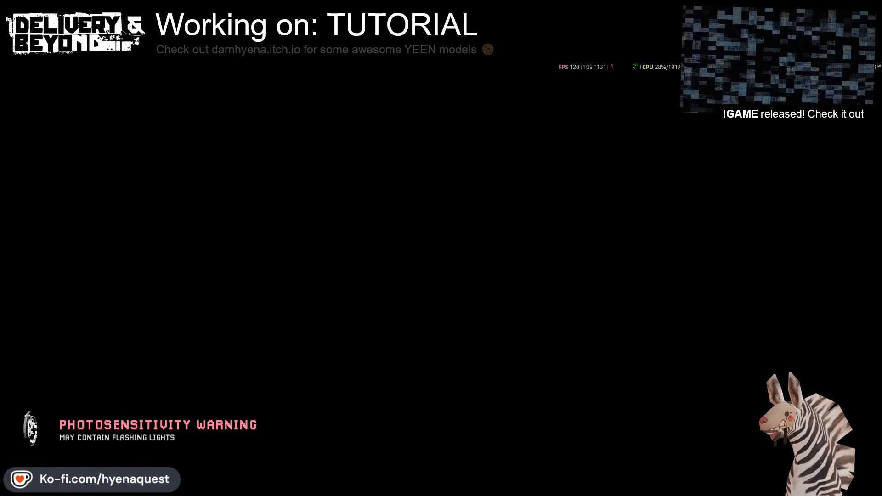
key("alt+Tab")
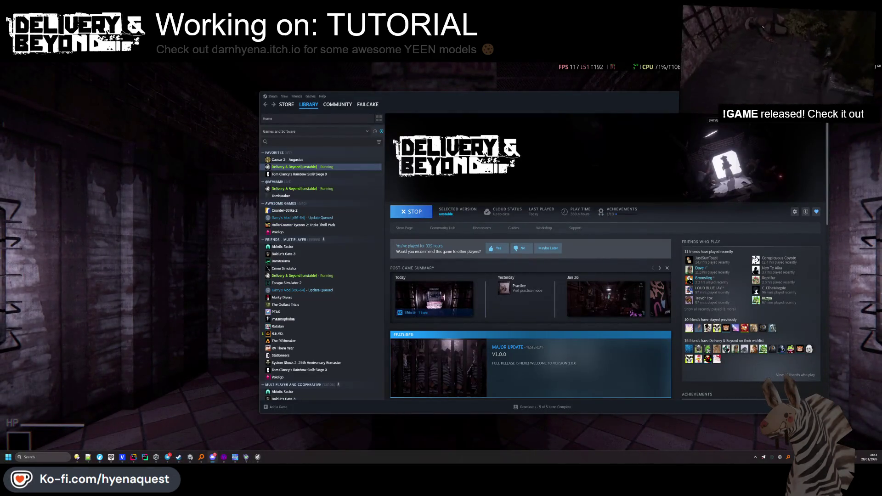
left_click(137, 296)
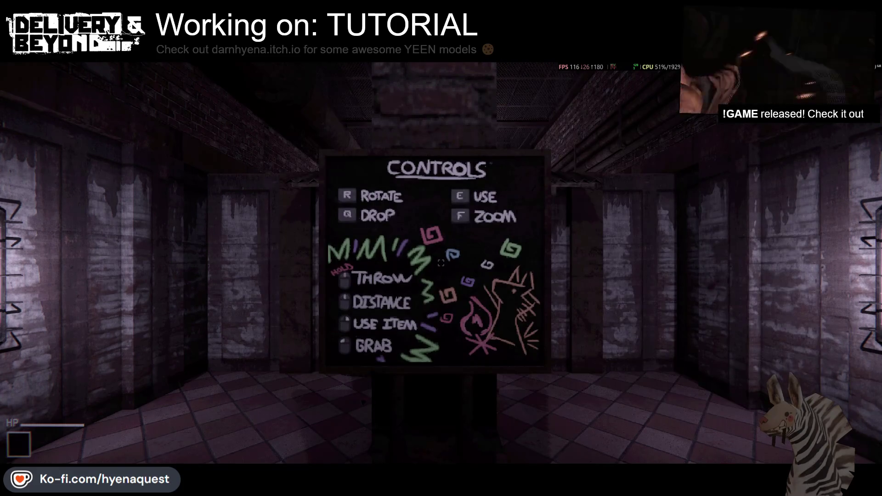
Walk into the side room and carry the scrap crate to the deposit machine
key("w")
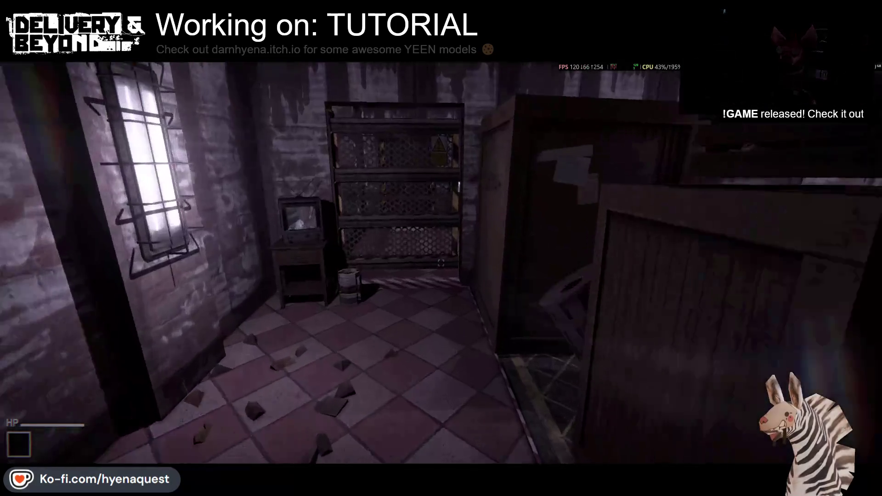
key("e")
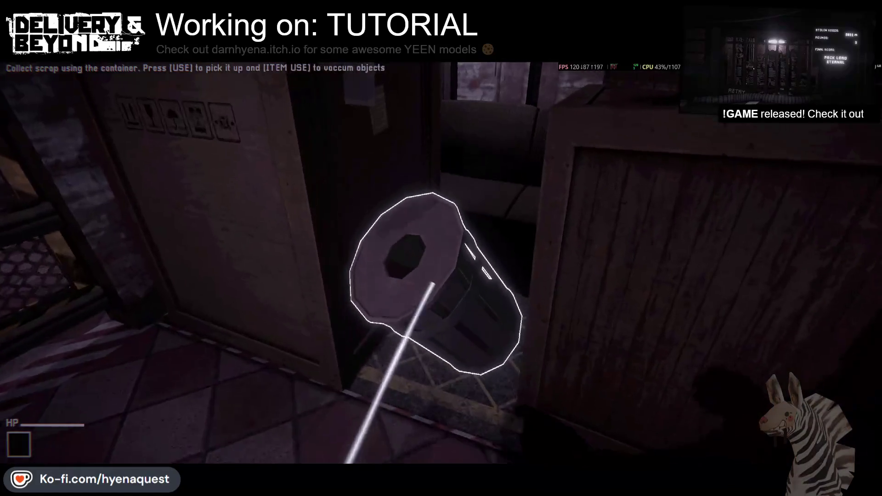
key("e")
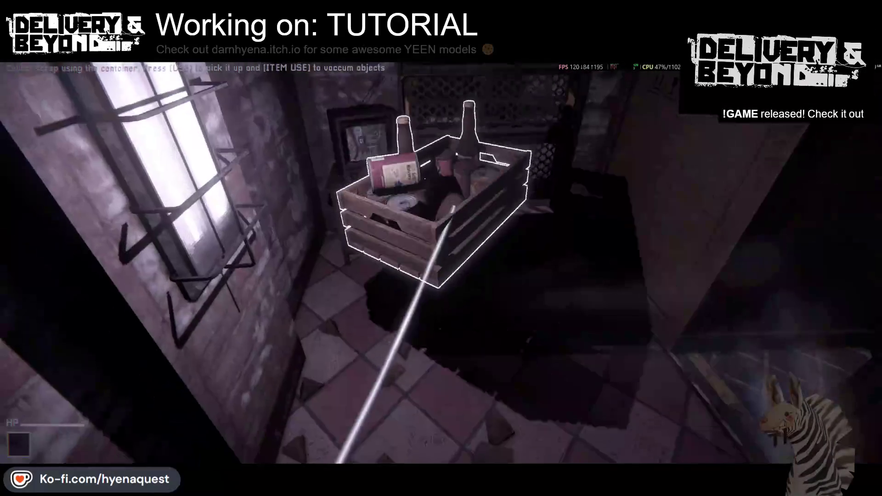
key("e")
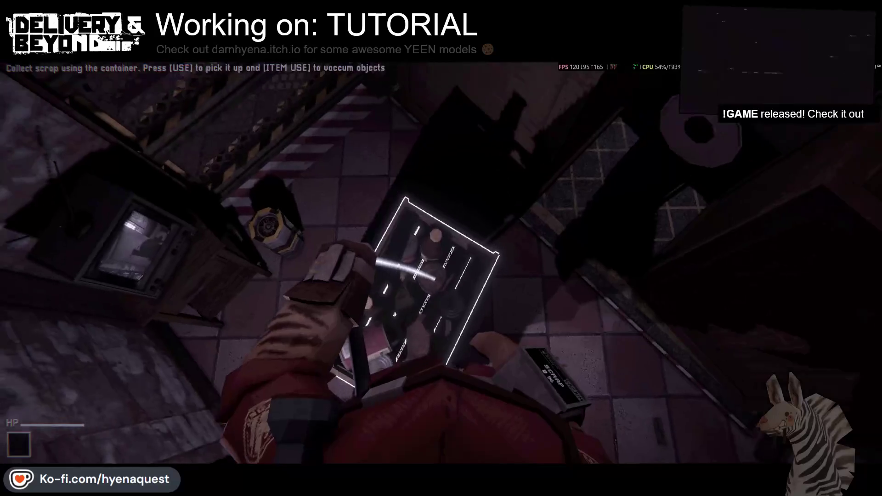
key("e")
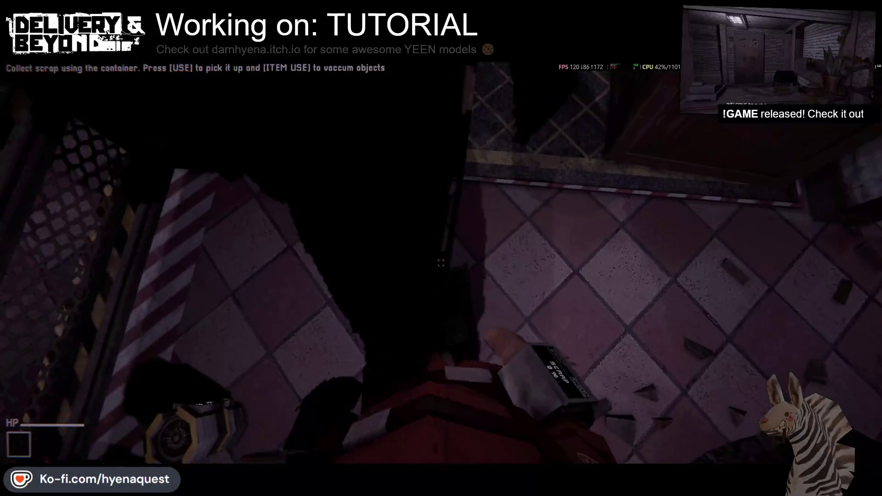
key("e")
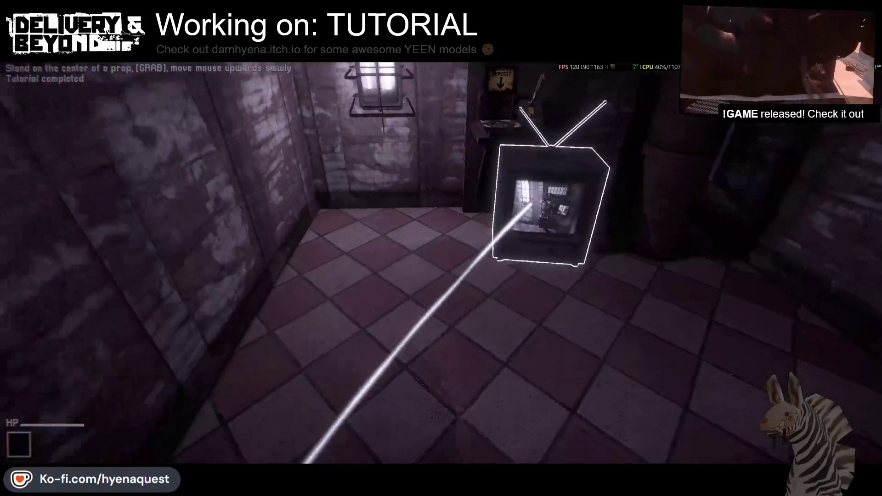
Drop the TV prop, walk through the rooms and hallway, and grab the fallen door
mouse_move(441, 248)
left_mouse_down()
mouse_move(414, 275)
mouse_move(405, 266)
mouse_move(442, 248)
left_mouse_up()
key("w")
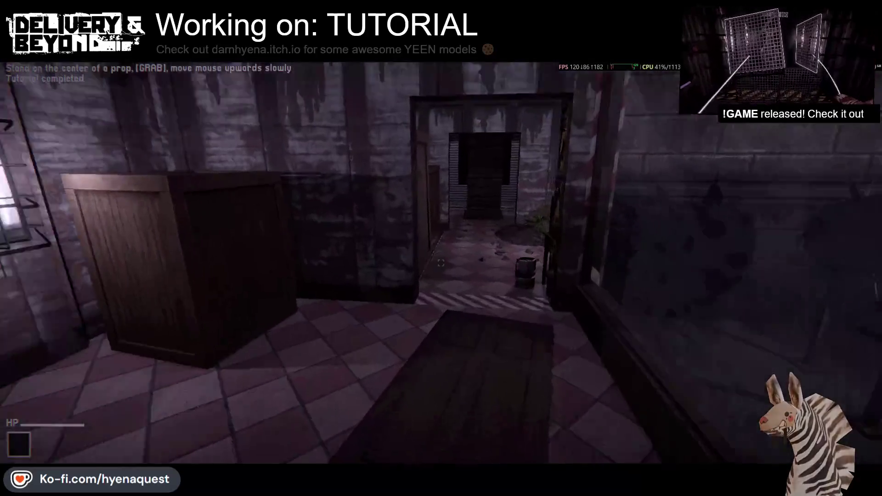
key("w")
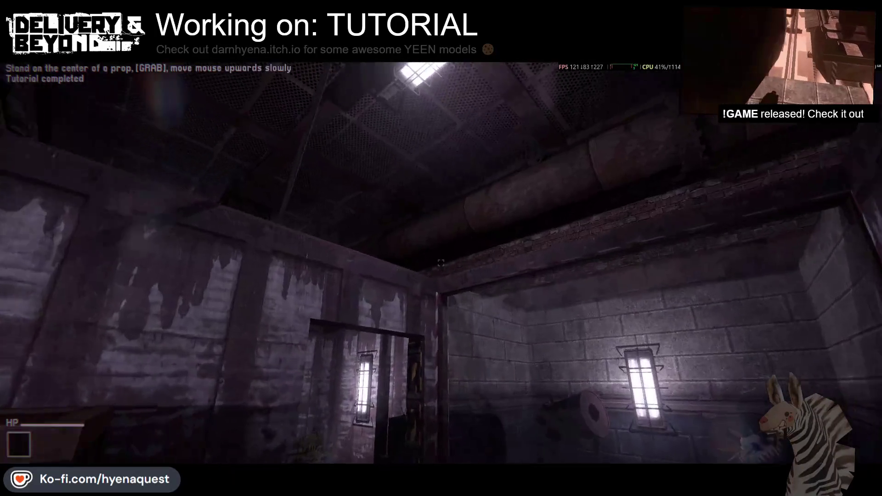
key("w")
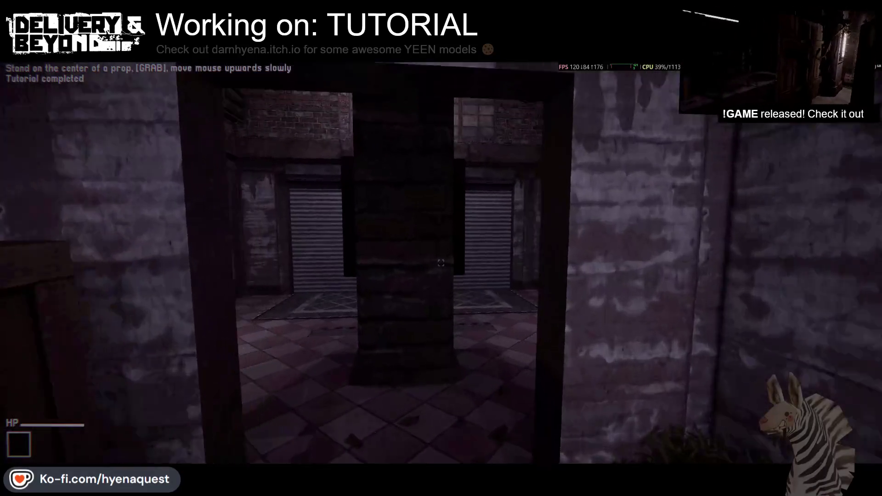
key("w")
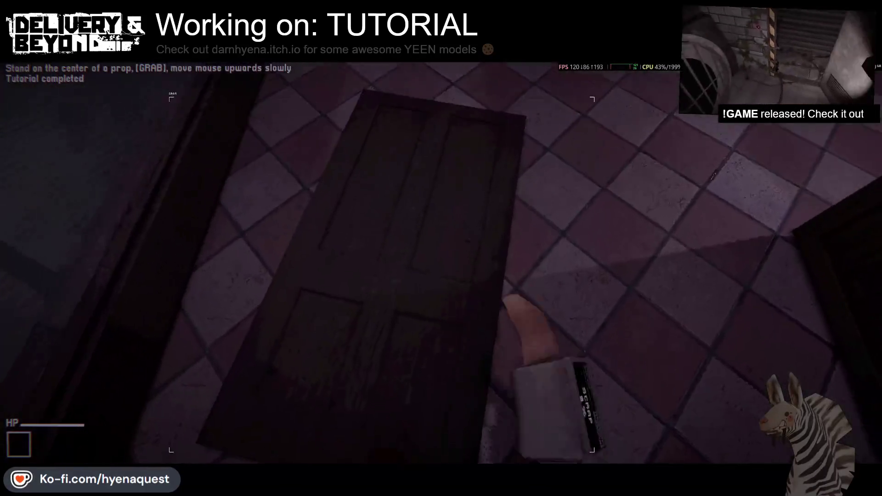
mouse_move(441, 264)
left_mouse_down()
mouse_move(444, 271)
mouse_move(441, 233)
mouse_move(441, 257)
mouse_move(436, 241)
left_mouse_up()
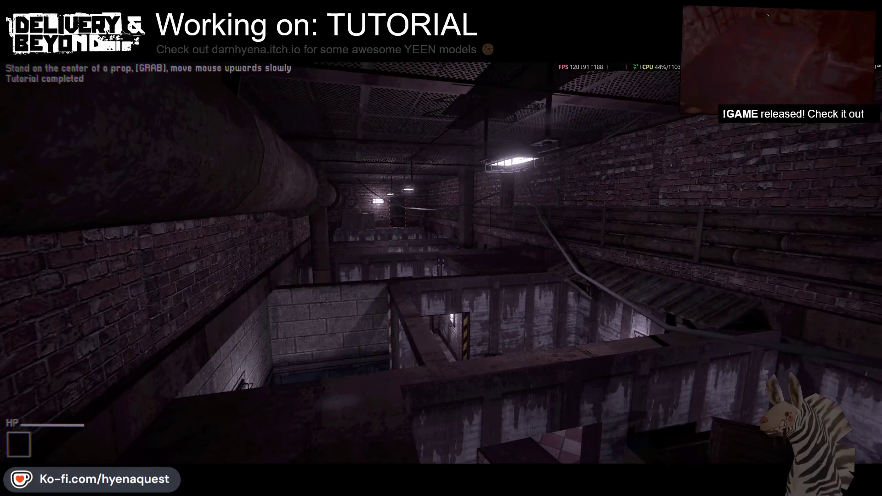
Take a region capture, then hide the HUD with the d.hide console command
key("super+shift+s")
mouse_move(213, 99)
left_mouse_down()
mouse_move(665, 464)
mouse_move(679, 443)
mouse_move(764, 445)
left_mouse_up()
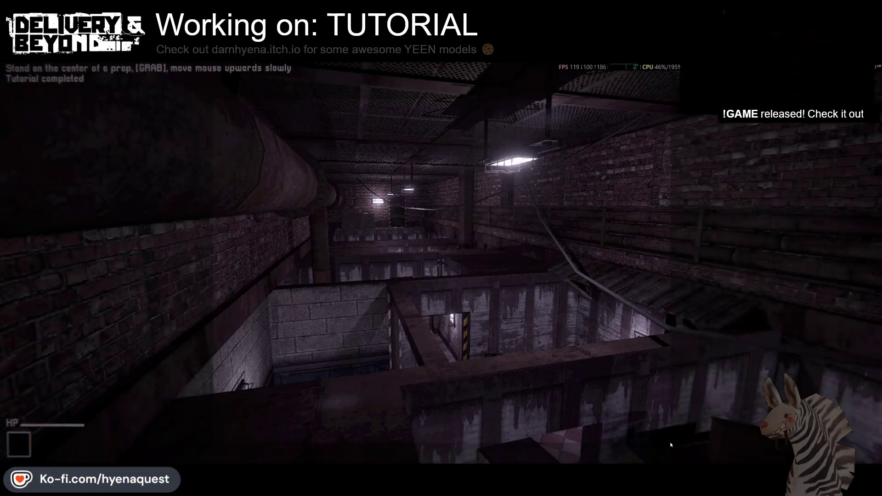
key("grave")
type("d.hide")
key("Return")
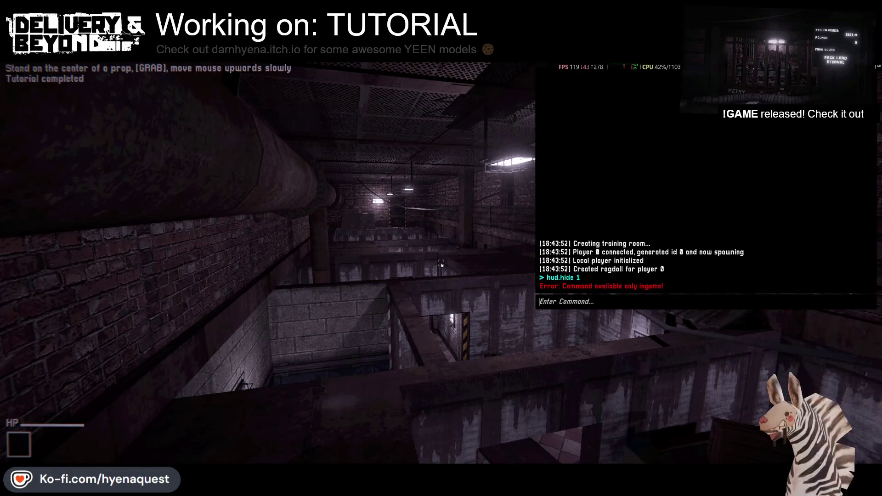
key("grave")
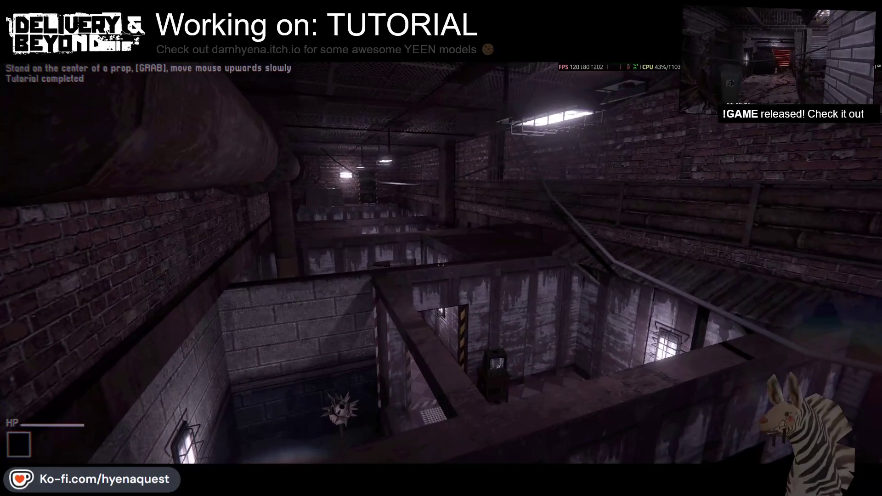
Capture the HUD-free game view as a screenshot and bring up the window switcher
key("Print")
mouse_move(265, 128)
left_mouse_down()
mouse_move(357, 247)
mouse_move(601, 419)
mouse_move(594, 426)
left_mouse_up()
key("alt+Tab")
key("alt+Tab")
key("alt+Tab")
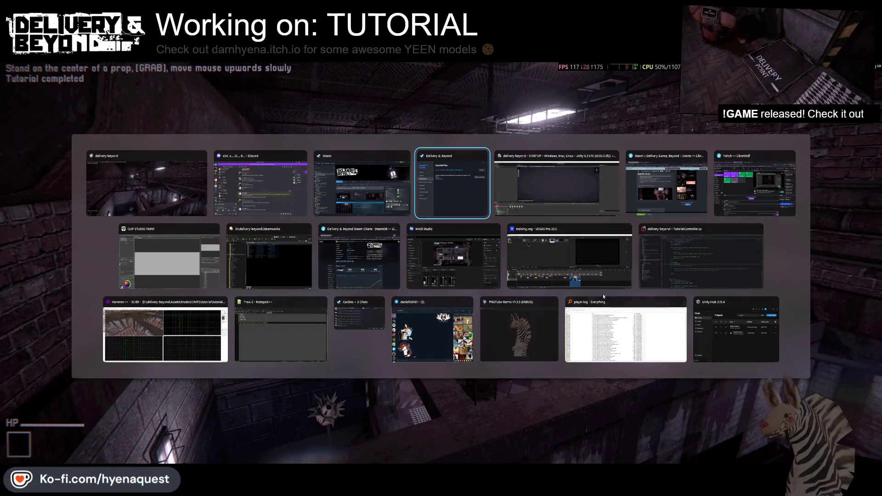
Paste the game screenshot into Clip Studio Paint and free-transform it to fit the canvas
left_click(171, 276)
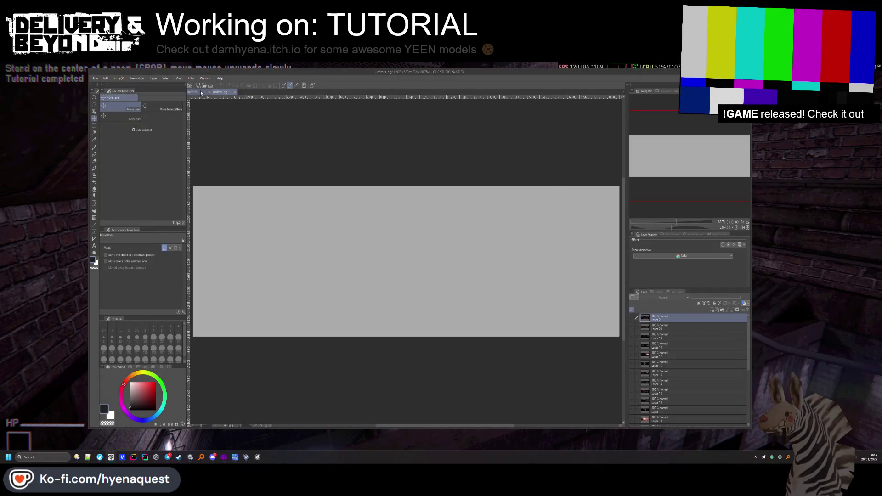
key("ctrl+v")
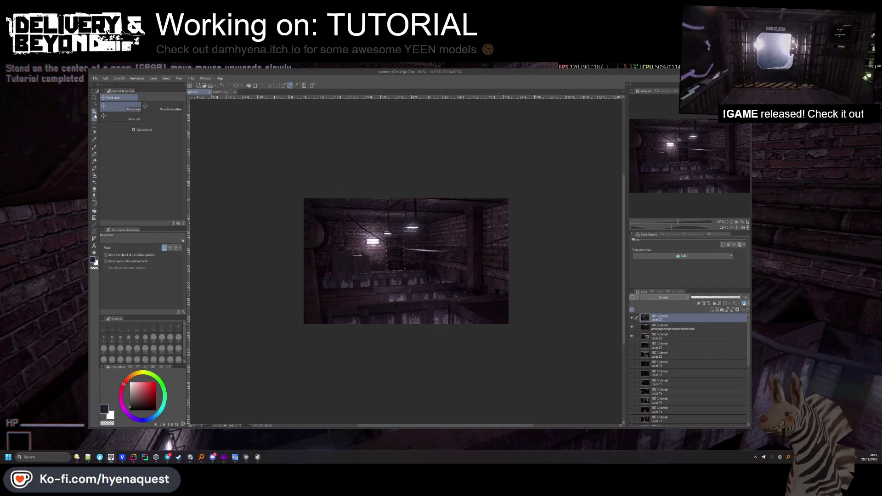
mouse_move(455, 301)
left_mouse_down()
mouse_move(423, 255)
mouse_move(464, 313)
mouse_move(510, 311)
left_mouse_up()
scroll(444, 268, "down", 3)
key("ctrl+t")
left_click_drag(444, 268, 468, 247)
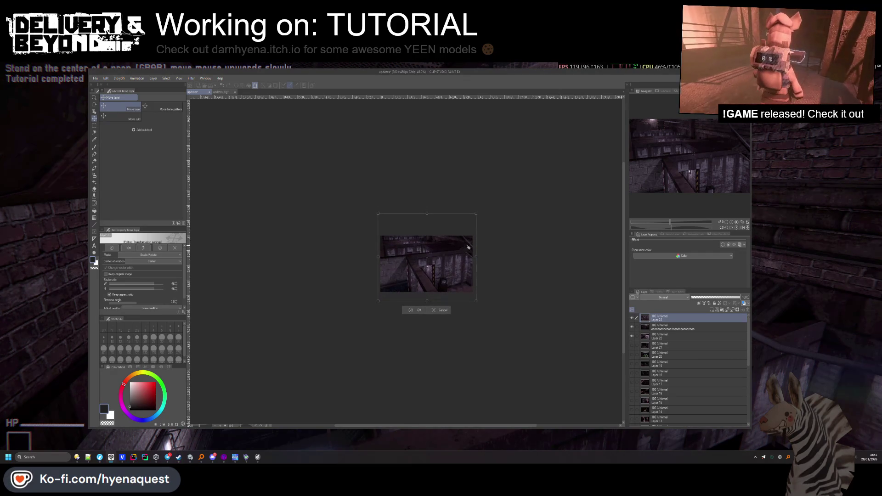
key("Return")
scroll(421, 249, "up", 4)
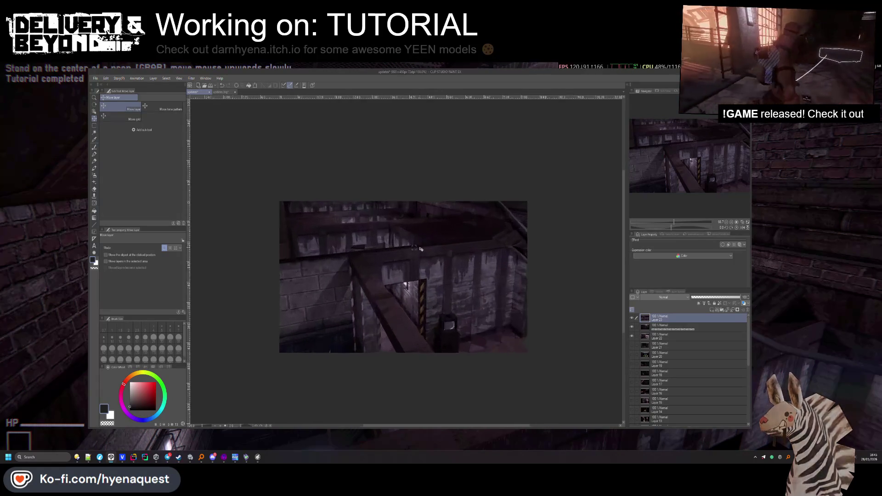
scroll(421, 249, "up", 10)
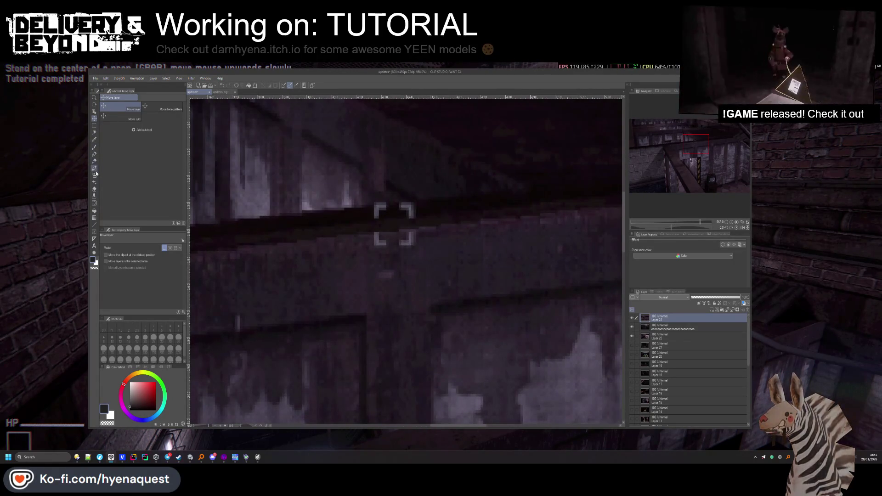
left_click(94, 196)
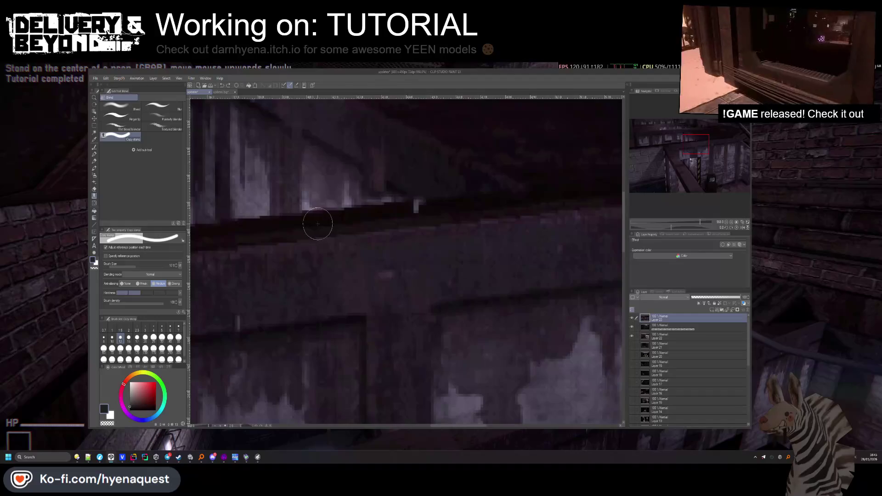
scroll(415, 229, "down", 10)
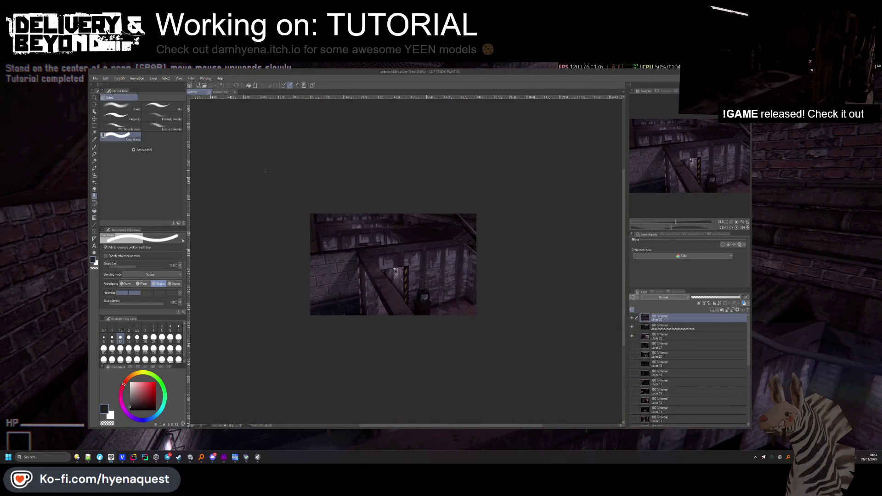
Export the image as a single-layer PNG, overwriting the existing file
left_click(95, 78)
mouse_move(152, 155)
left_click(216, 161)
left_click(455, 330)
left_click(445, 257)
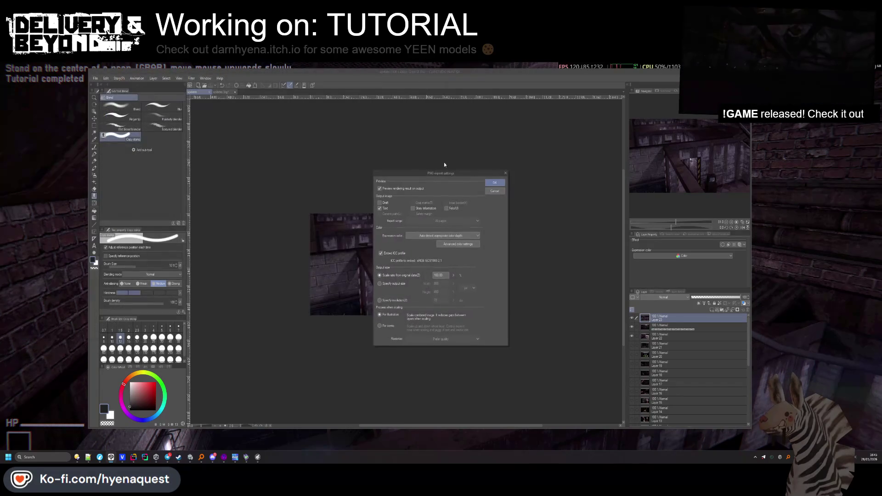
left_click(489, 183)
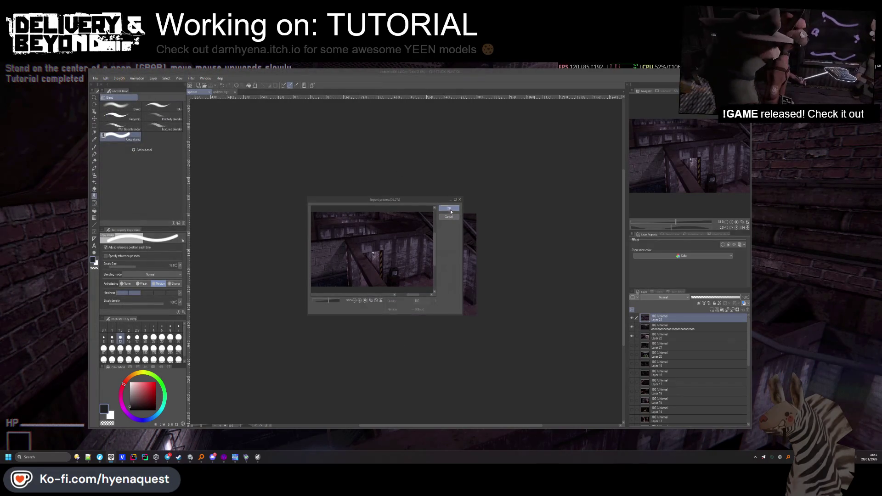
left_click(453, 213)
key("ctrl+Tab")
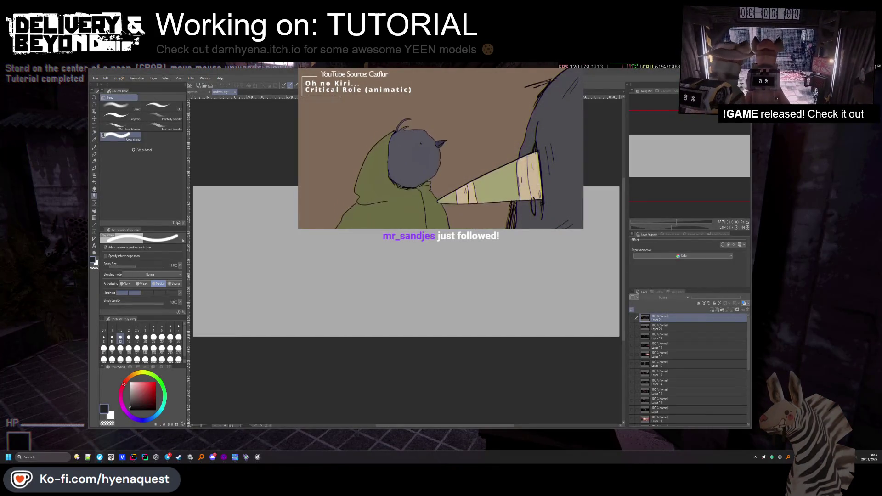
Paste the TV set screenshot into updates_big and export it over updates_big.png
key("ctrl+v")
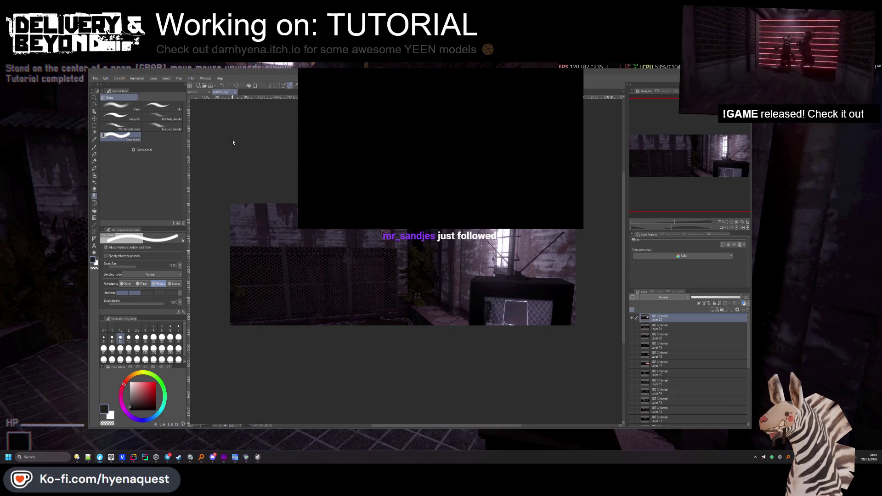
left_click(95, 119)
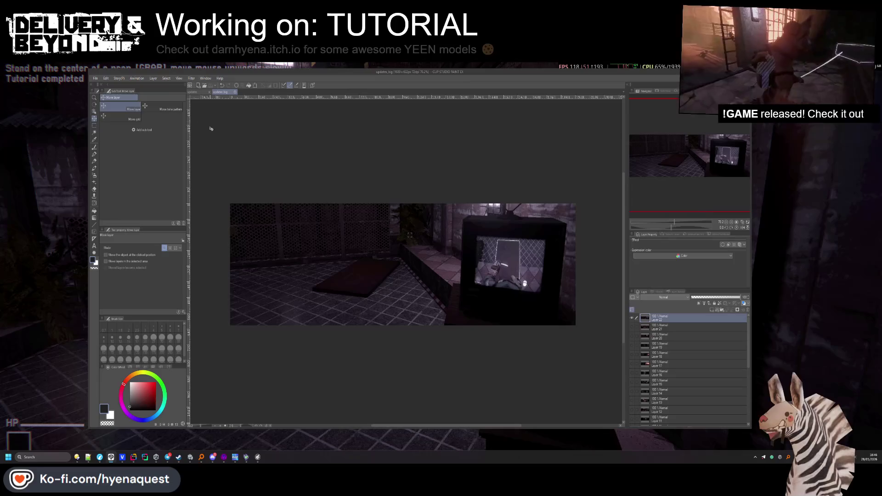
left_click(114, 81)
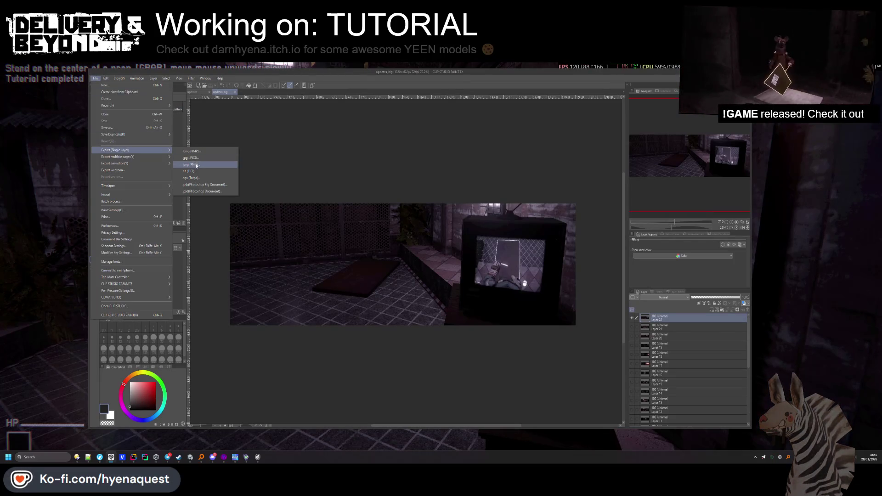
left_click(452, 329)
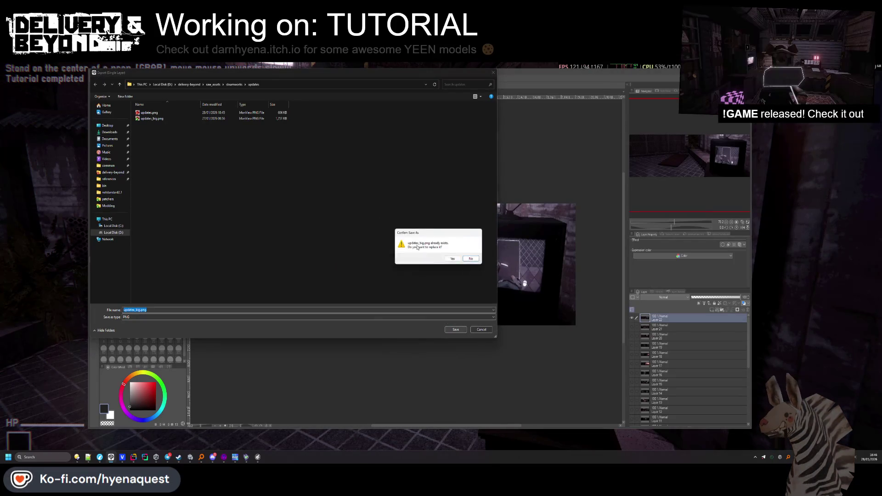
left_click(453, 259)
left_click(489, 183)
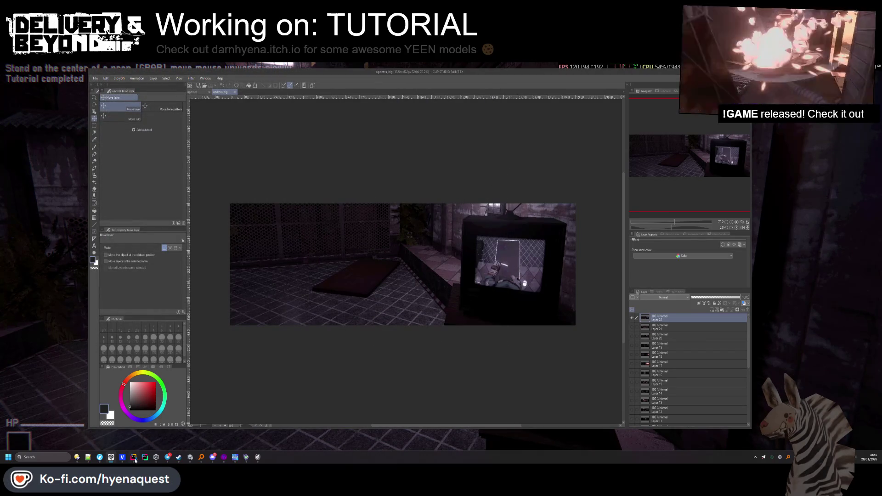
Upload both update PNGs in the UPDATE V1.0.2 event's Artwork section
mouse_move(144, 458)
left_click(55, 425)
scroll(321, 319, "up", 2)
scroll(303, 322, "down", 2)
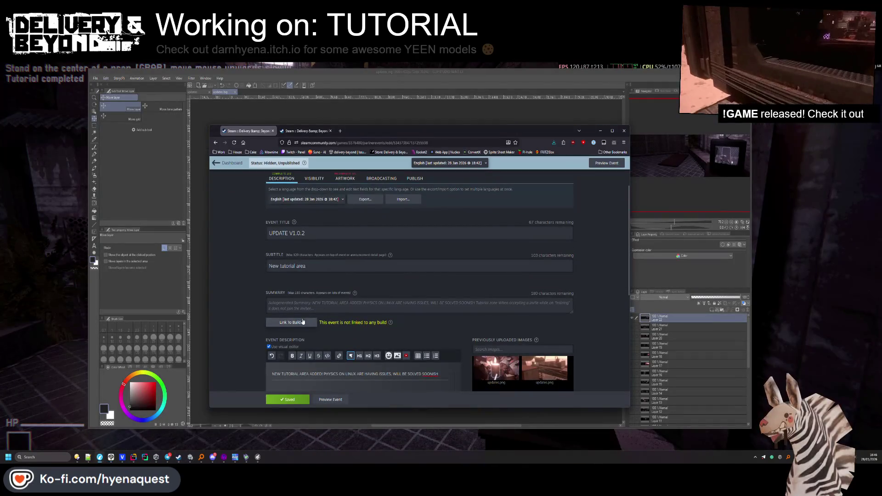
scroll(325, 255, "up", 2)
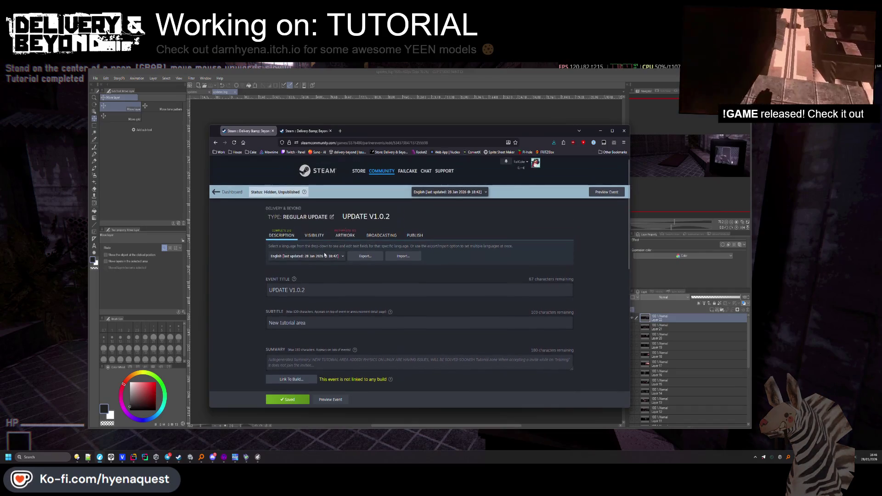
left_click(342, 234)
left_click(426, 322)
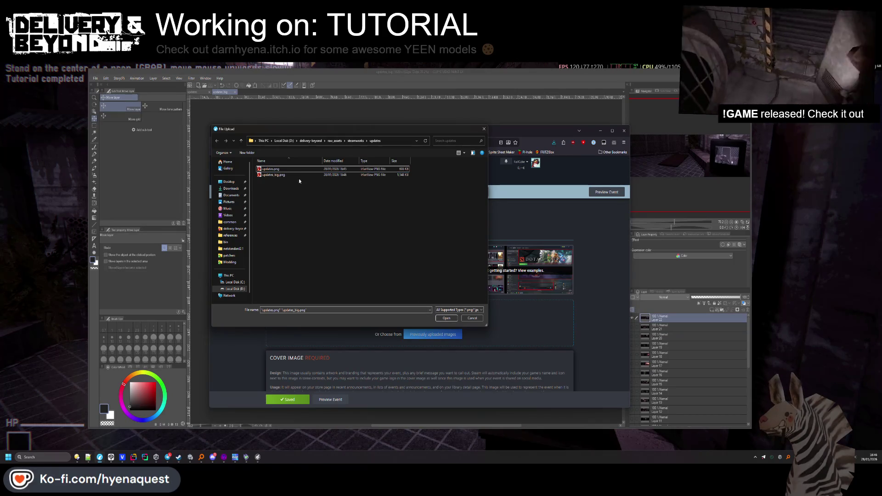
left_click(449, 318)
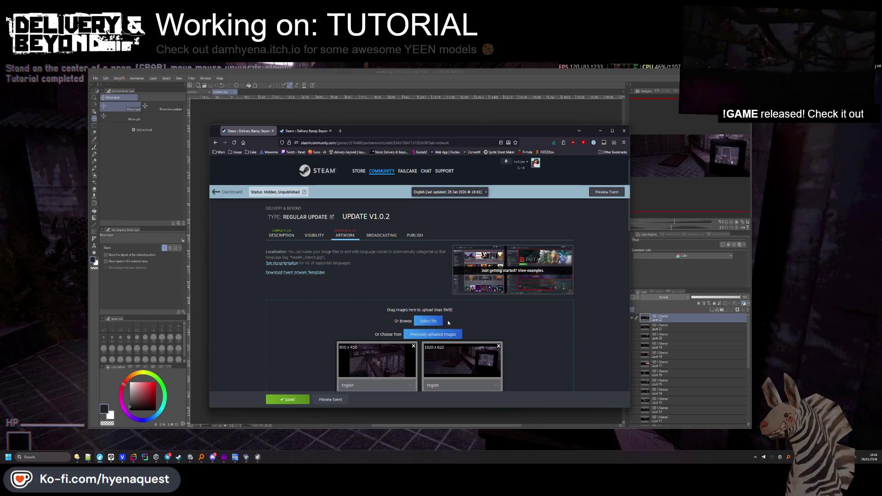
scroll(428, 322, "down", 3)
left_click(388, 327)
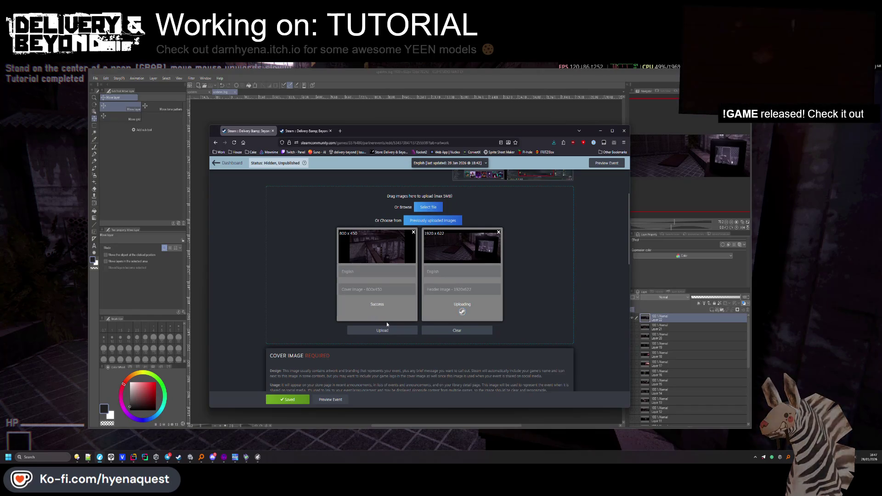
Save the event with the new cover and header artwork
scroll(391, 324, "down", 1)
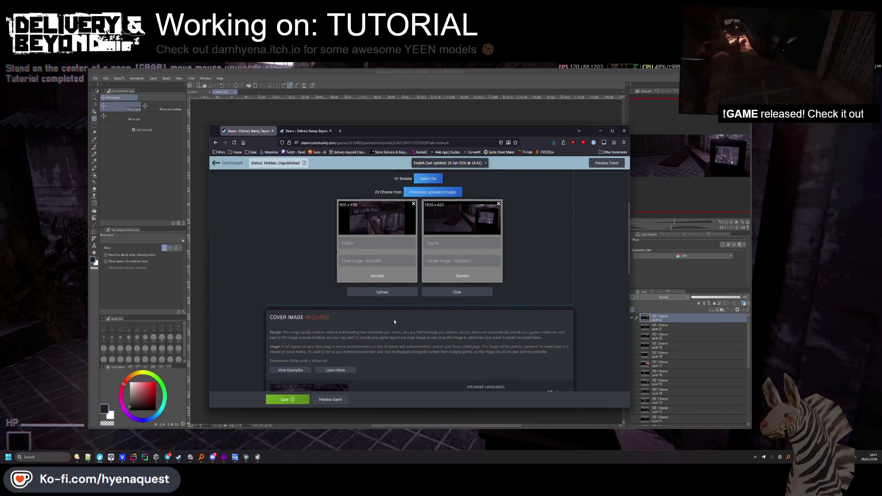
scroll(394, 321, "down", 4)
scroll(394, 321, "down", 5)
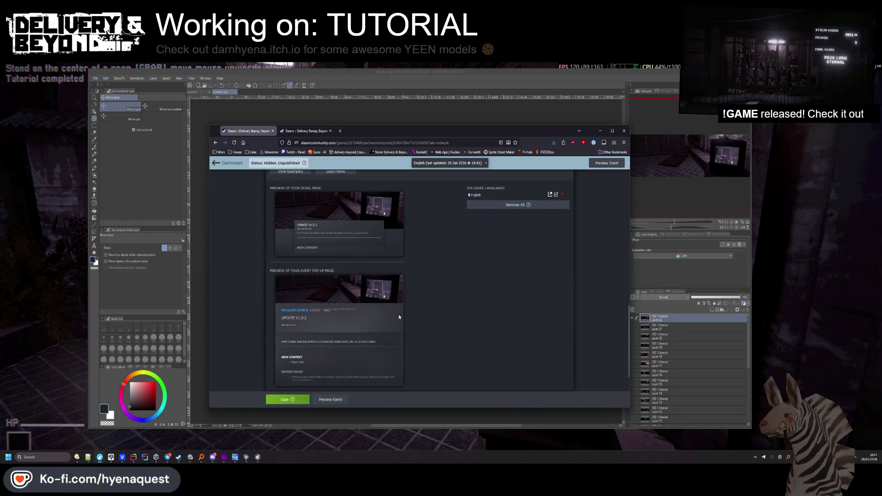
scroll(398, 315, "down", 3)
scroll(400, 317, "up", 6)
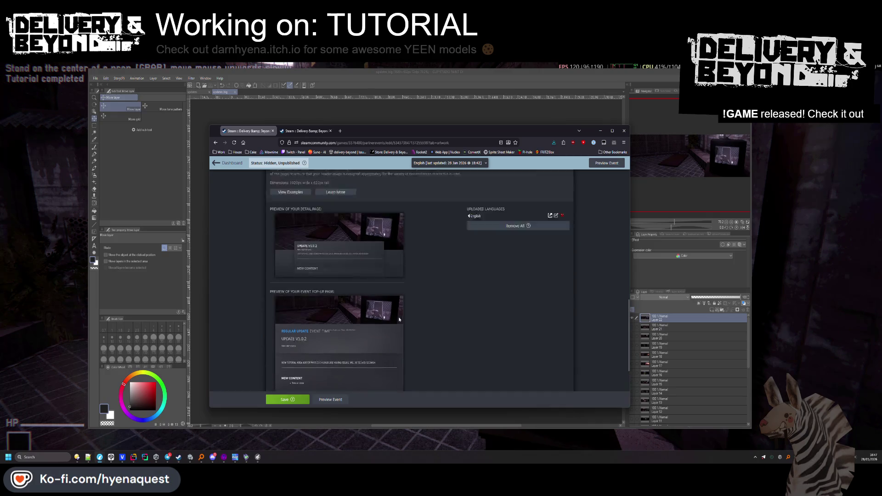
scroll(400, 321, "up", 5)
left_click(289, 398)
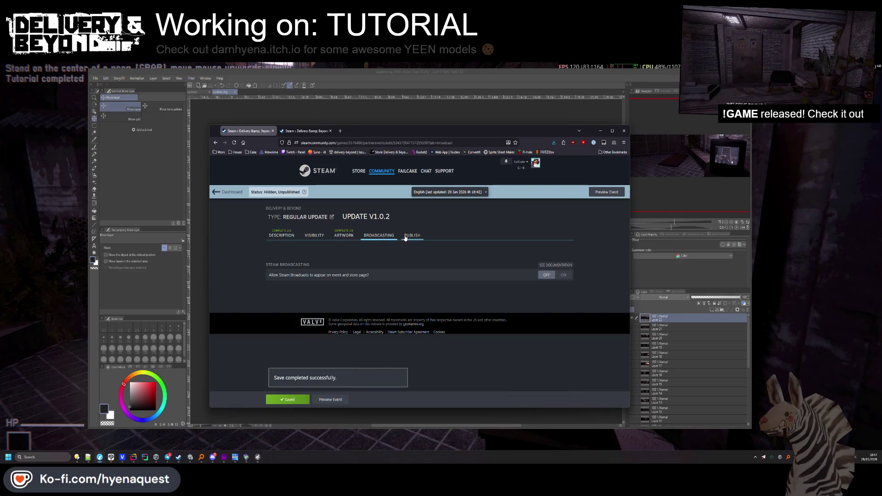
Turn on Featured Event, save, and return to the event's description
left_click(413, 235)
scroll(365, 280, "down", 5)
scroll(534, 315, "up", 4)
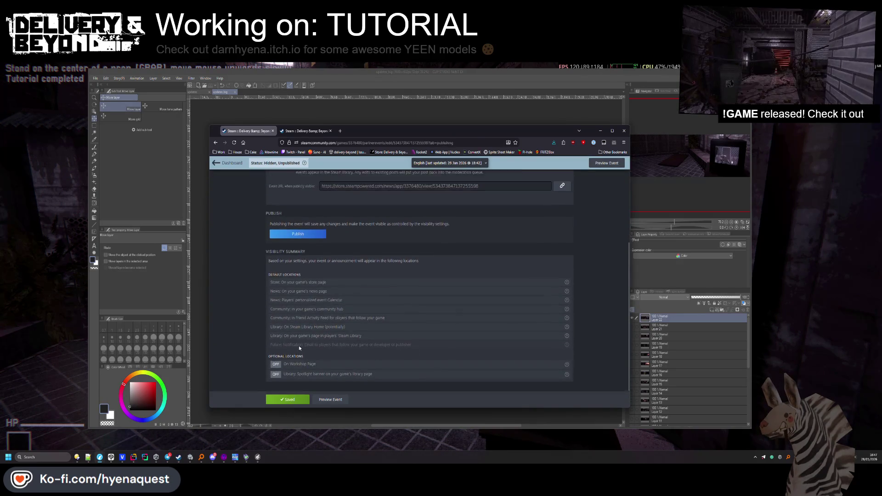
scroll(315, 253, "down", 5)
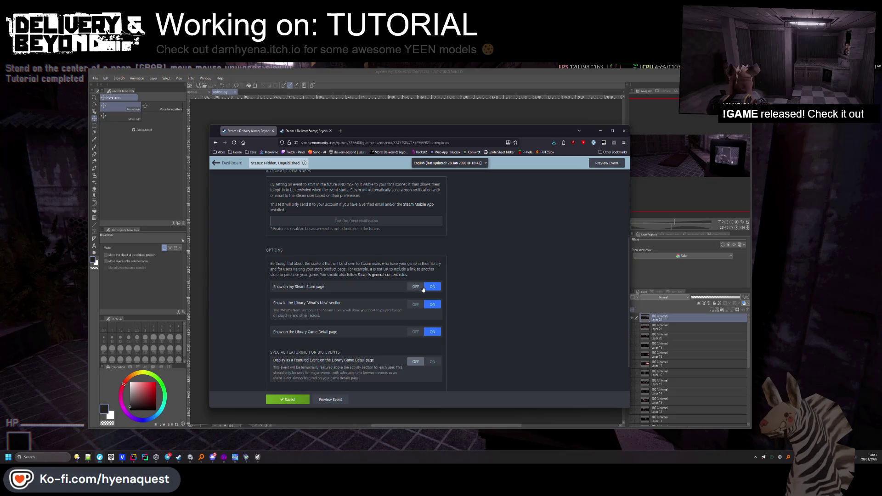
left_click(439, 362)
scroll(437, 354, "down", 3)
left_click(432, 339)
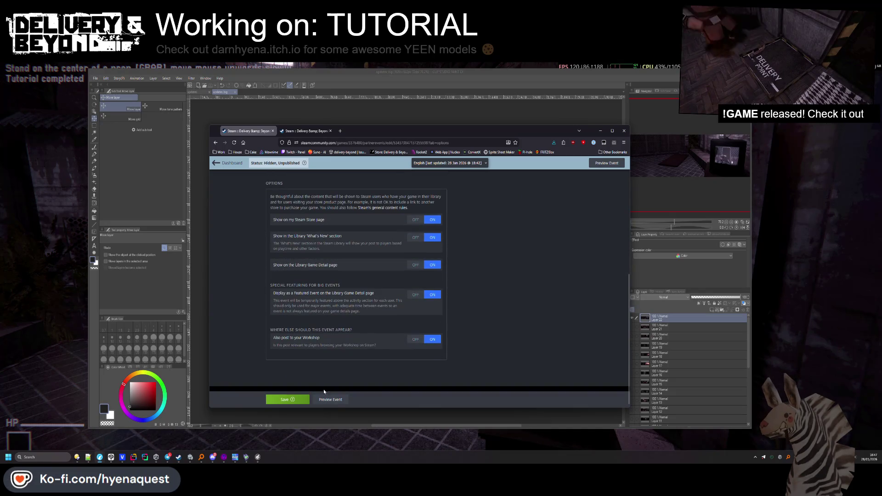
scroll(325, 378, "up", 4)
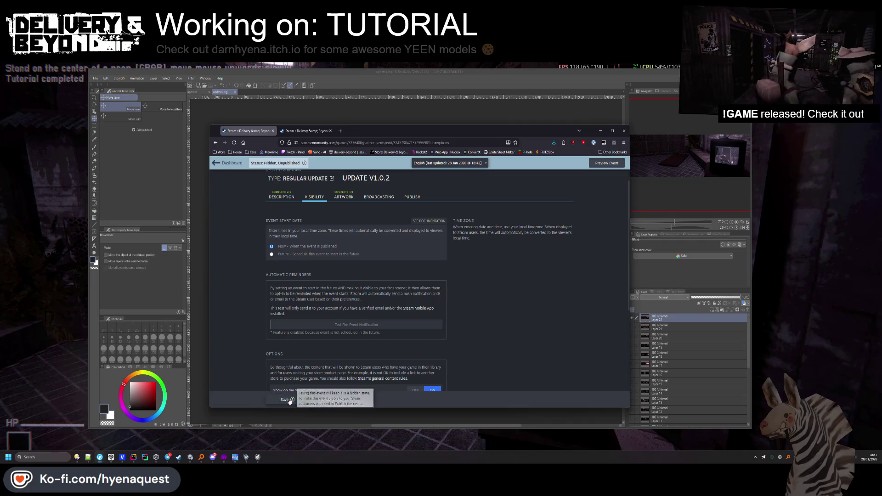
left_click(285, 400)
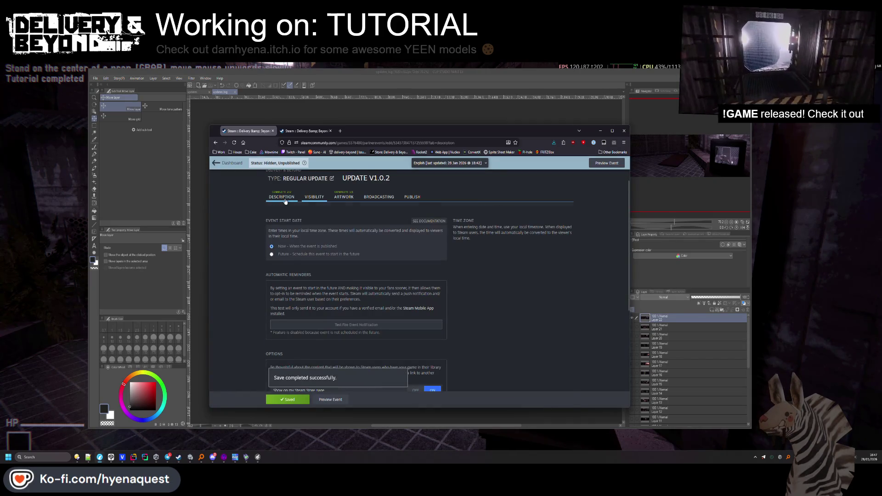
left_click(285, 200)
scroll(234, 305, "down", 3)
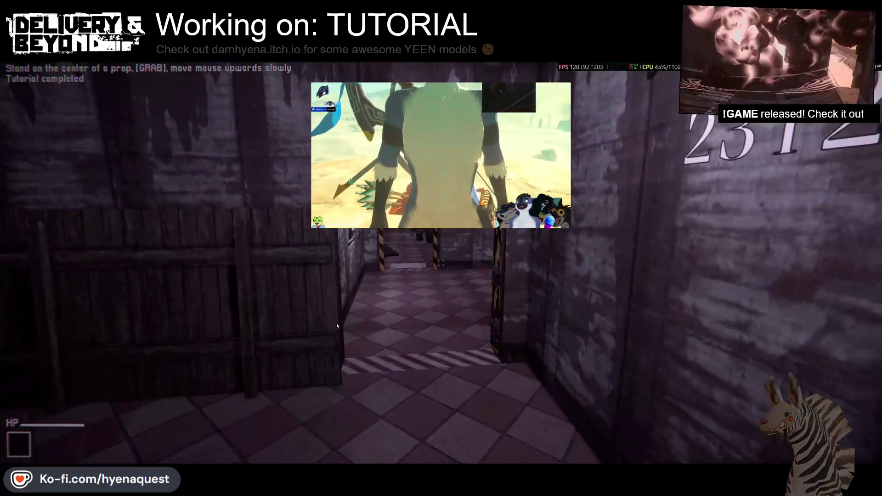
Open the game's Input settings and scroll through the key-binding list
key("Escape")
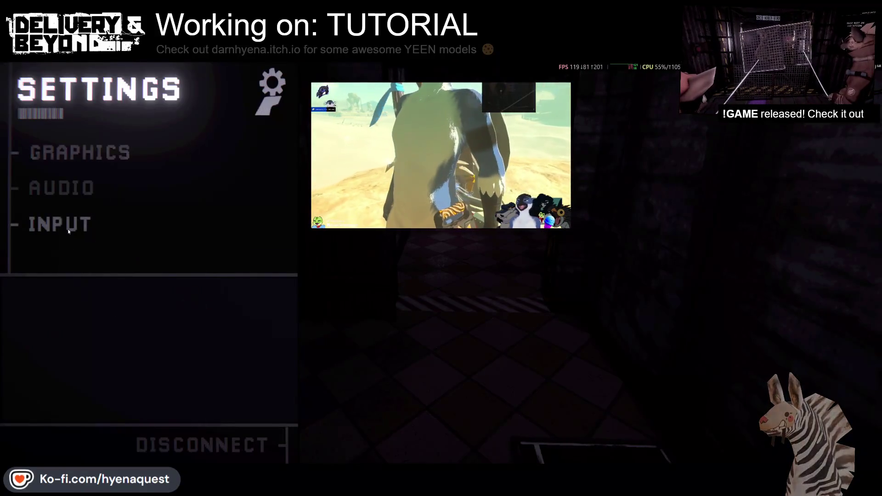
left_click(67, 226)
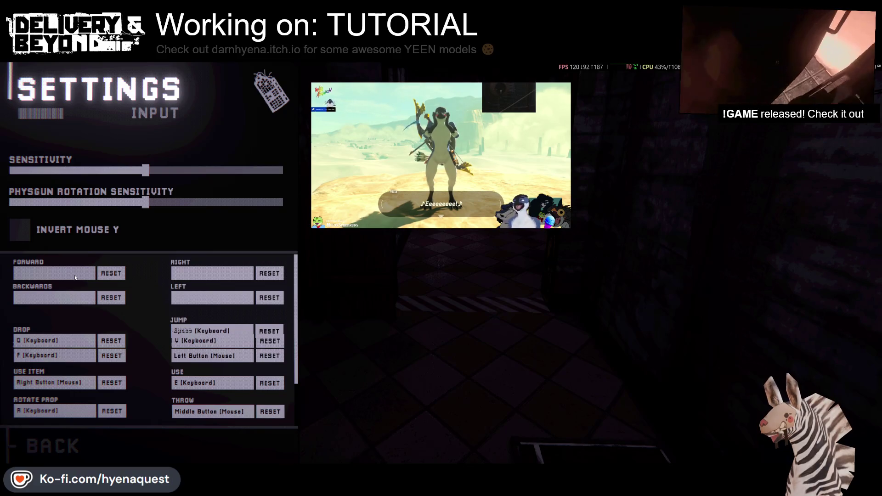
scroll(133, 304, "down", 2)
scroll(133, 304, "up", 2)
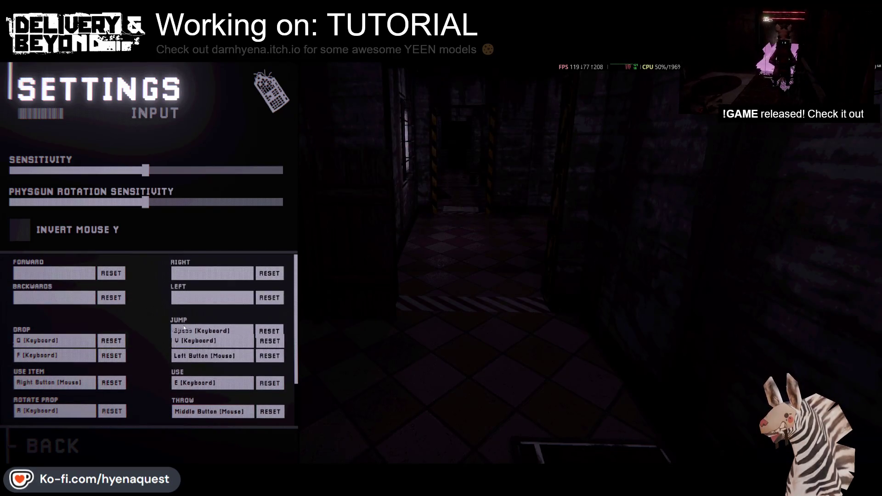
scroll(61, 347, "down", 1)
scroll(62, 347, "down", 2)
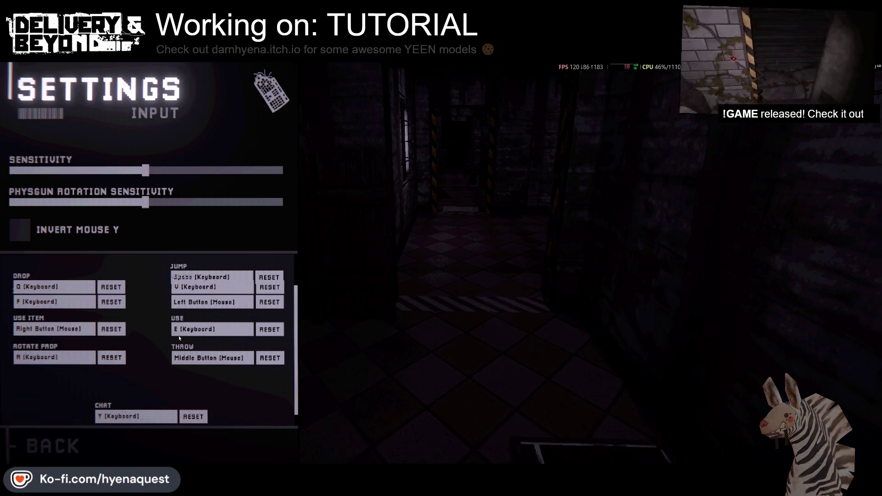
scroll(178, 335, "up", 3)
scroll(173, 318, "down", 4)
scroll(166, 332, "up", 4)
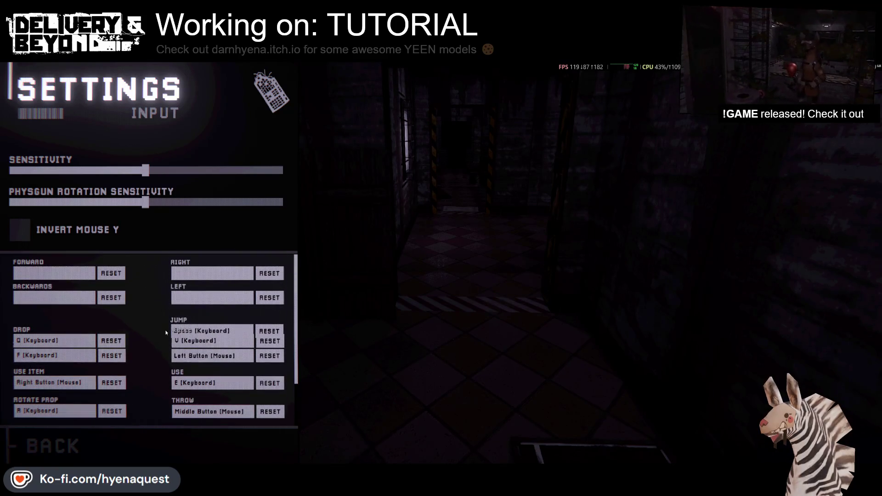
Leave settings, disconnect to the title screen, quit the game and return to Clip Studio Paint
left_click(42, 451)
left_click(174, 439)
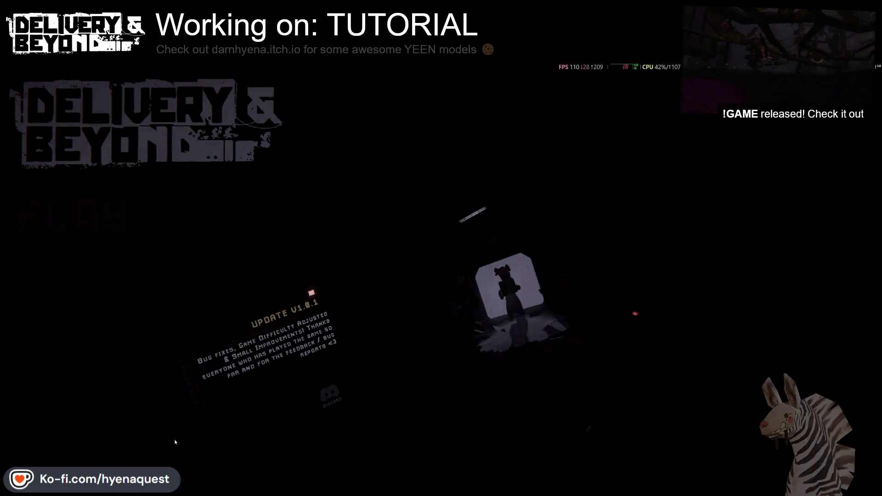
key("alt+F4")
left_click(277, 418)
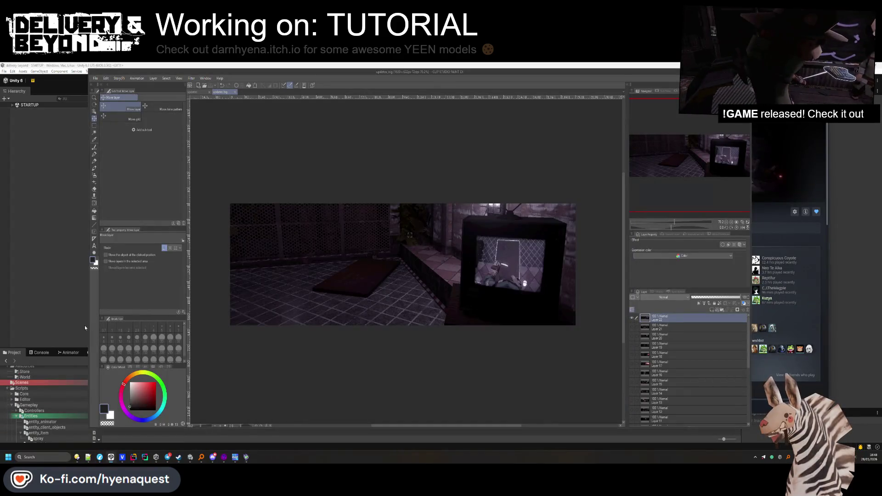
In Directory Opus, go up to the delivery-beyond folder and start a TortoiseGit Revert on it
left_click(87, 329)
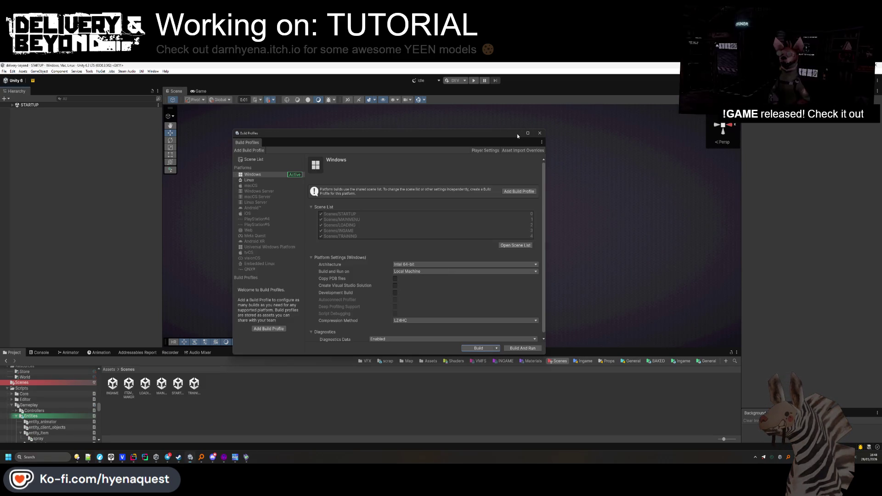
left_click(76, 457)
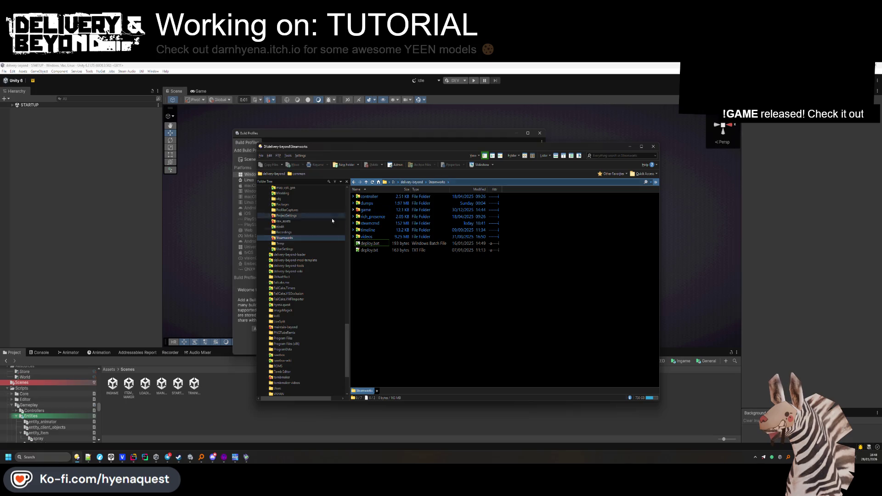
scroll(300, 243, "up", 1)
left_click(413, 182)
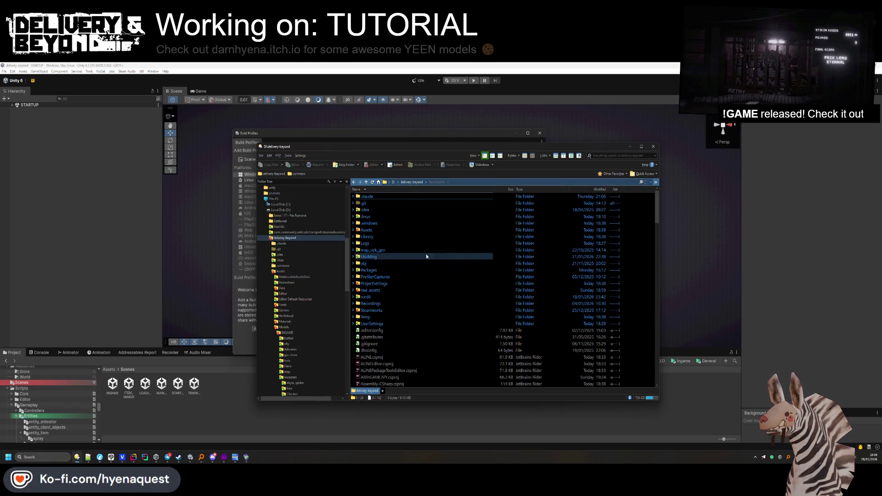
right_click(631, 251)
mouse_move(648, 382)
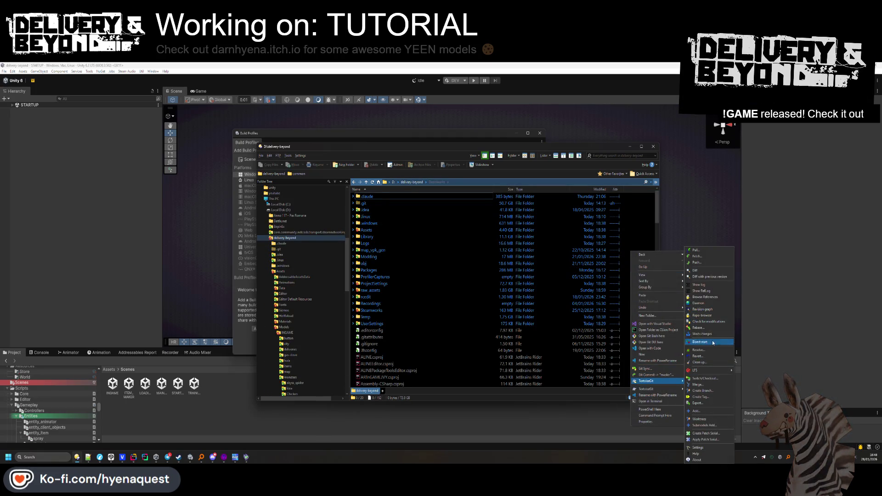
left_click(701, 356)
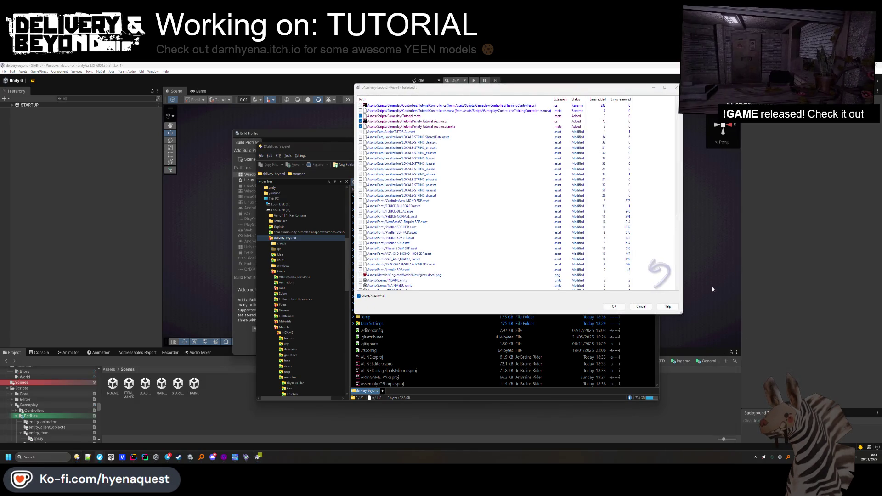
Review the Revert file list and untick entity_tutorial_section.cs
scroll(432, 198, "down", 7)
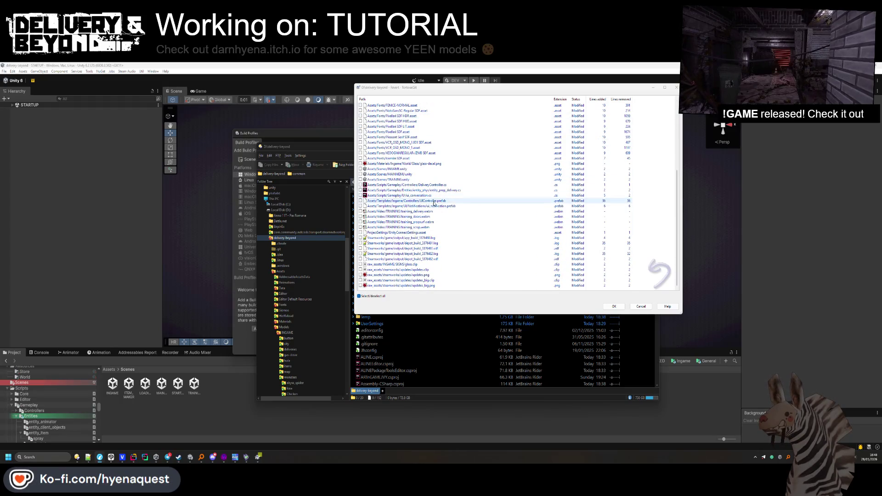
scroll(431, 235, "up", 7)
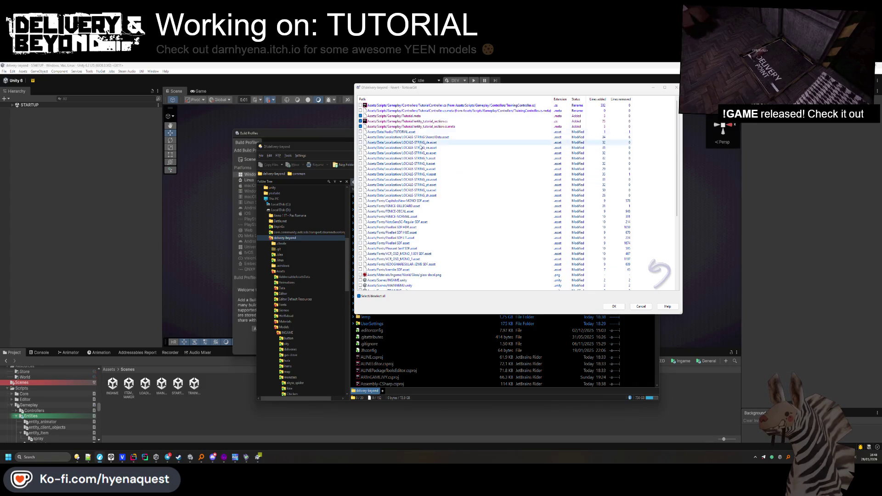
scroll(413, 223, "down", 2)
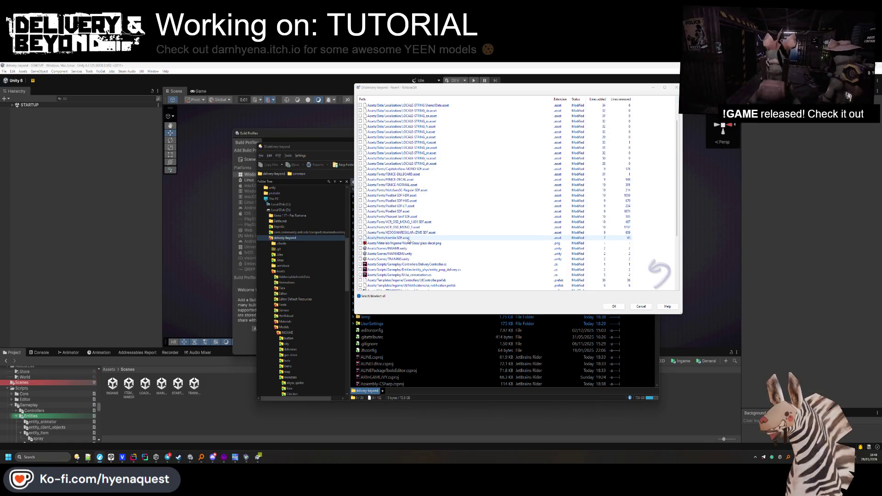
scroll(409, 254, "down", 2)
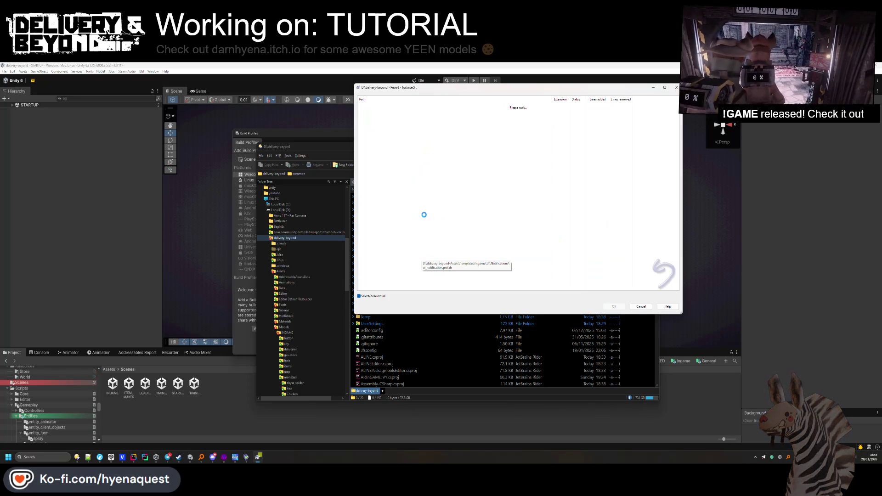
scroll(414, 165, "up", 4)
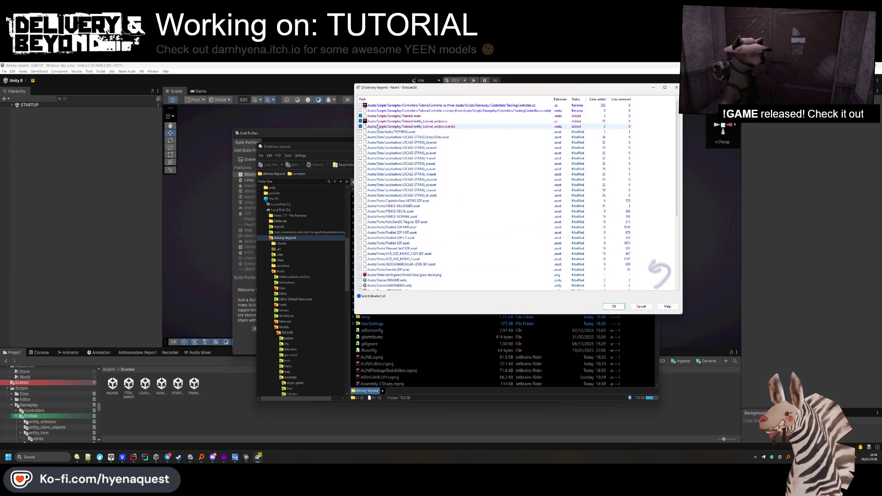
left_click(361, 121)
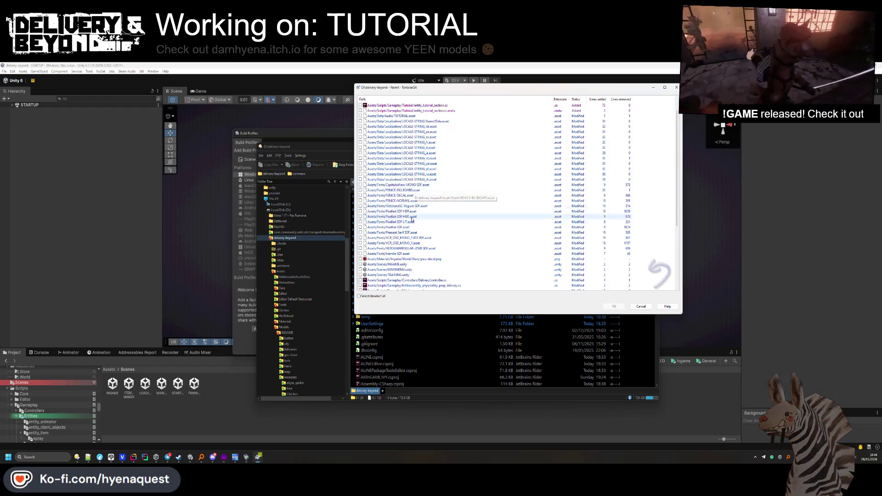
Look over the remaining changed files and close the Revert dialog without reverting
scroll(409, 202, "down", 4)
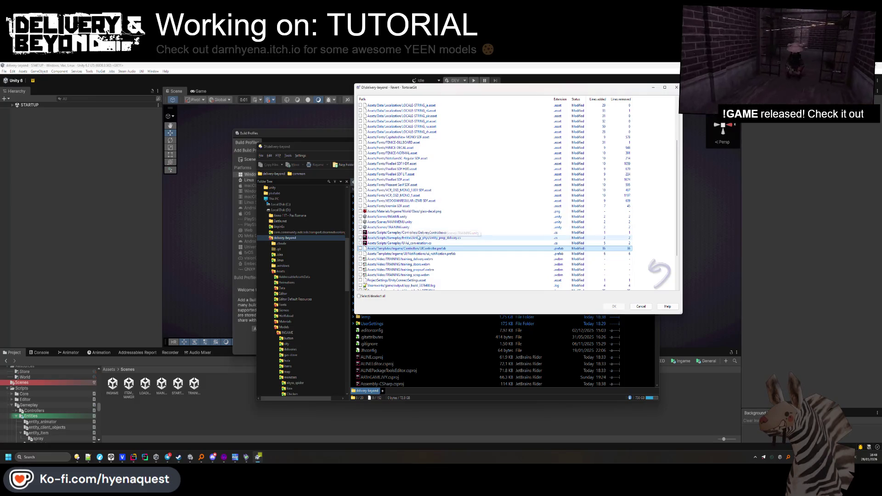
scroll(429, 230, "down", 3)
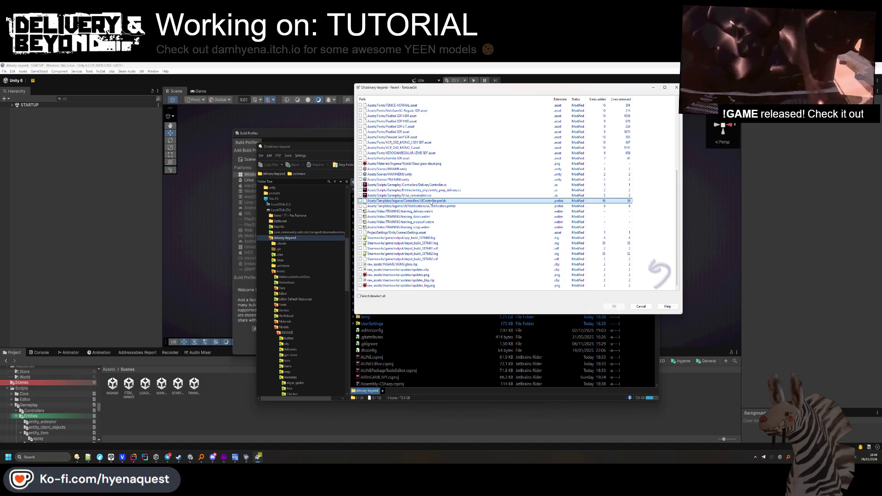
scroll(435, 207, "up", 4)
scroll(432, 202, "up", 1)
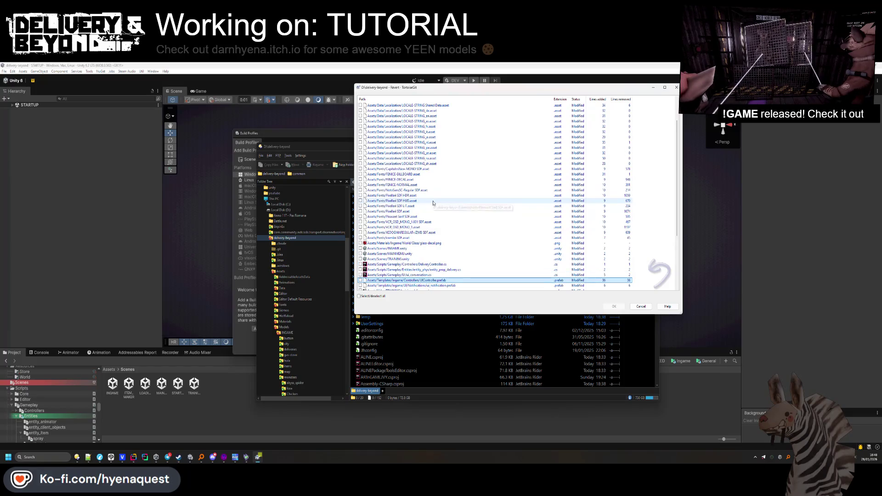
scroll(427, 199, "up", 2)
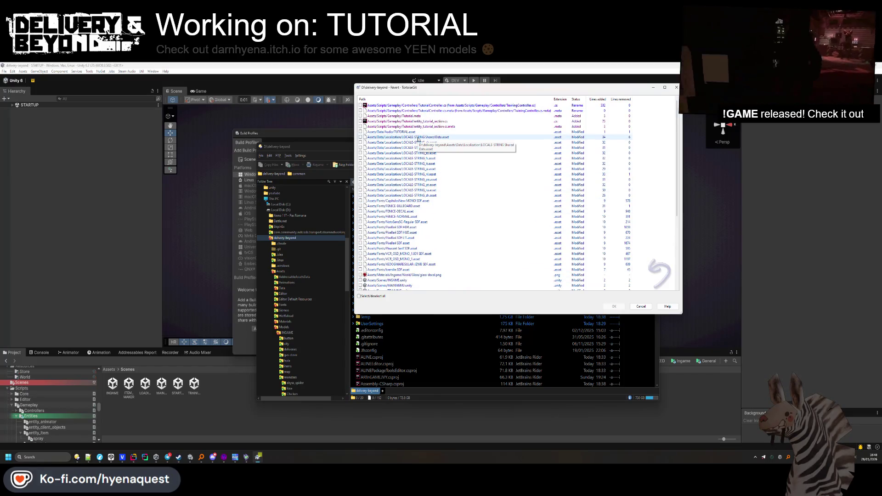
scroll(425, 159, "down", 7)
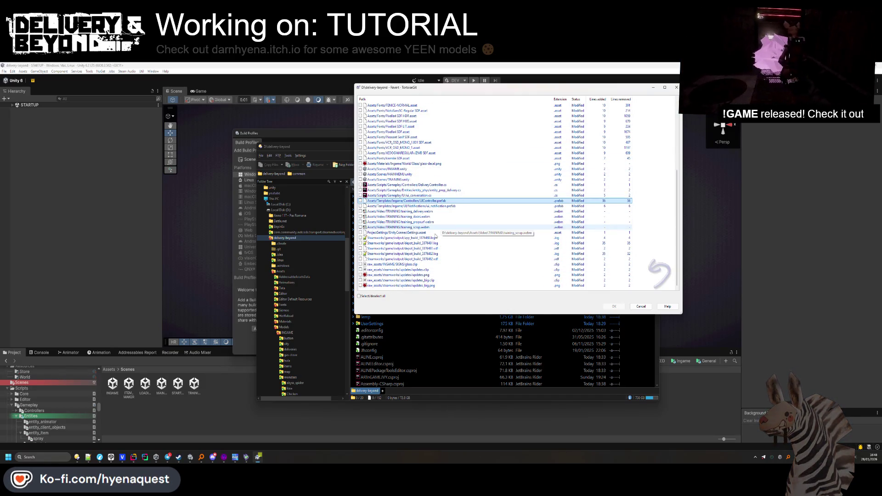
left_click(675, 87)
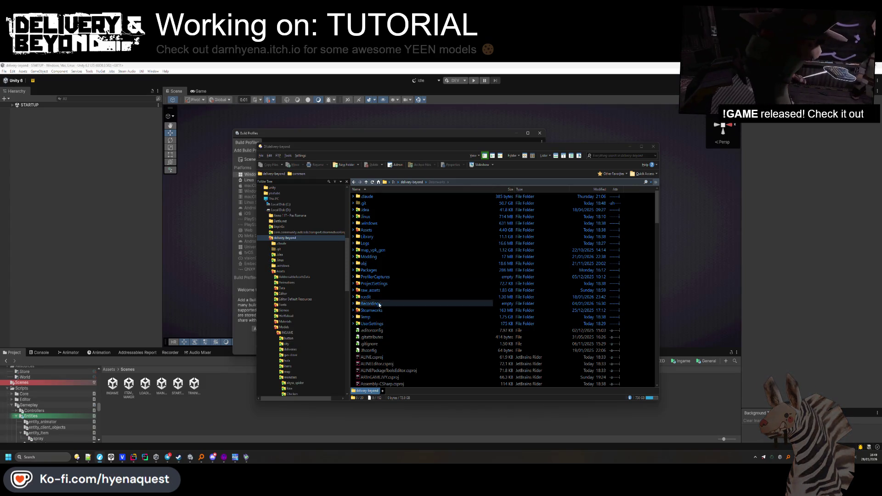
Navigate to Assets\Templates\Ingame\Controllers and start a TortoiseGit Revert on UIController.prefab
double_click(372, 231)
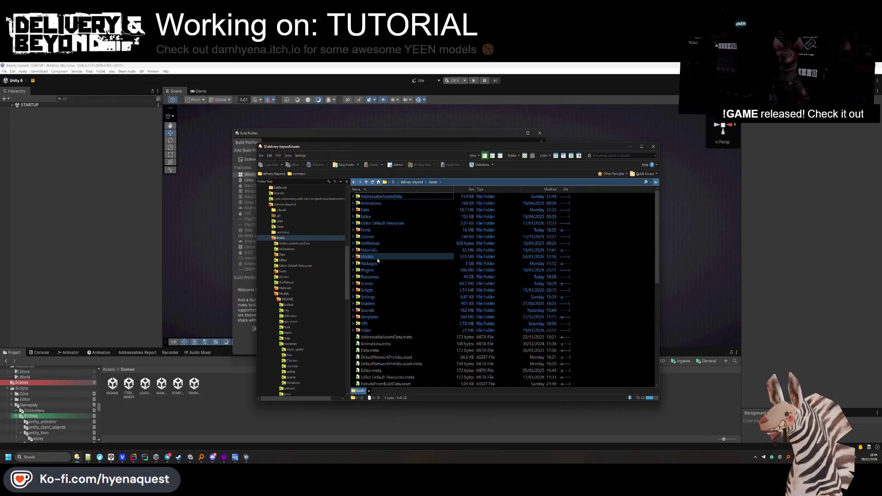
double_click(370, 317)
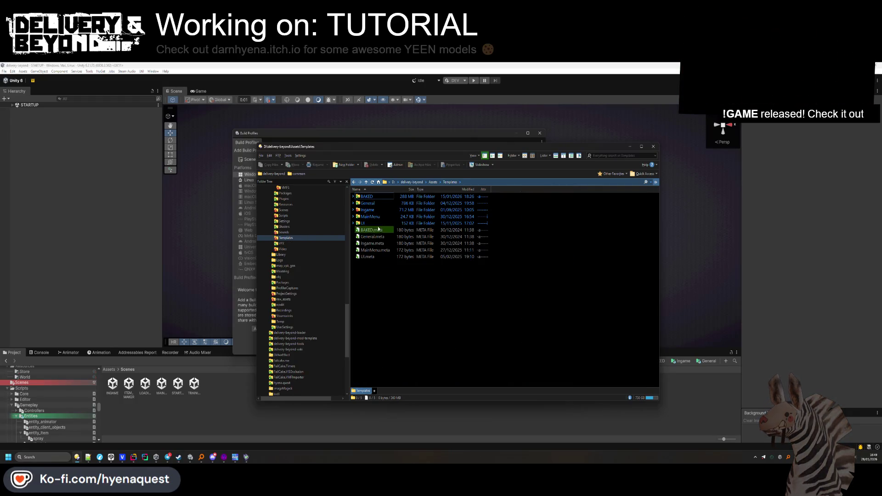
double_click(374, 210)
double_click(376, 204)
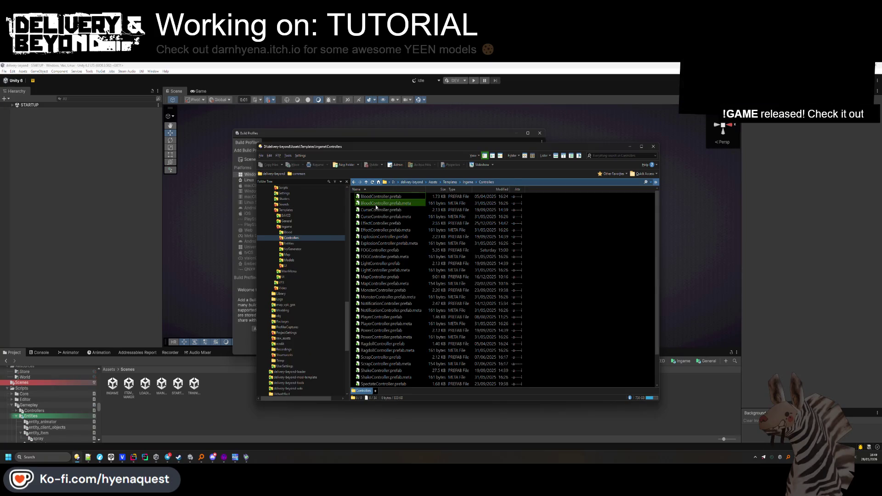
scroll(401, 290, "down", 2)
key("Menu")
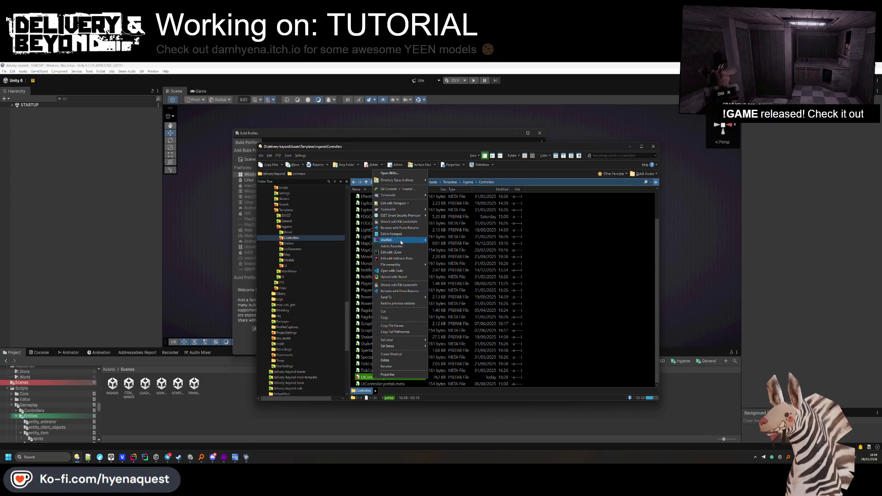
mouse_move(396, 198)
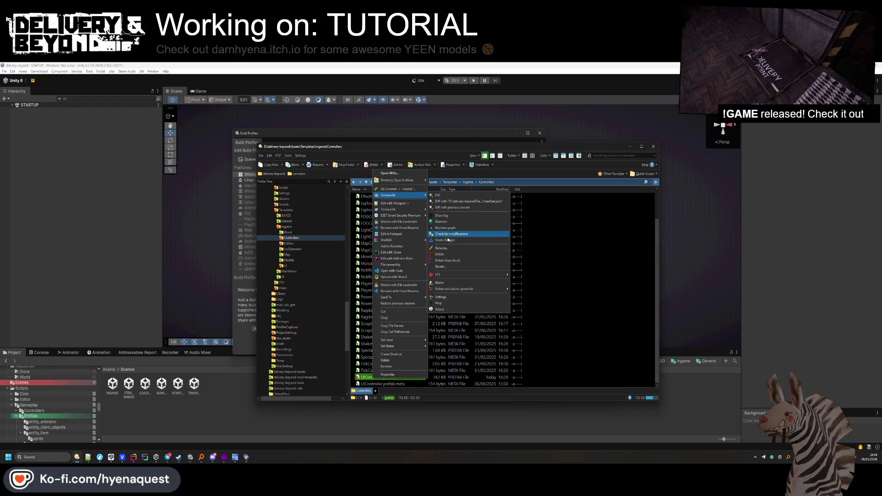
left_click(441, 270)
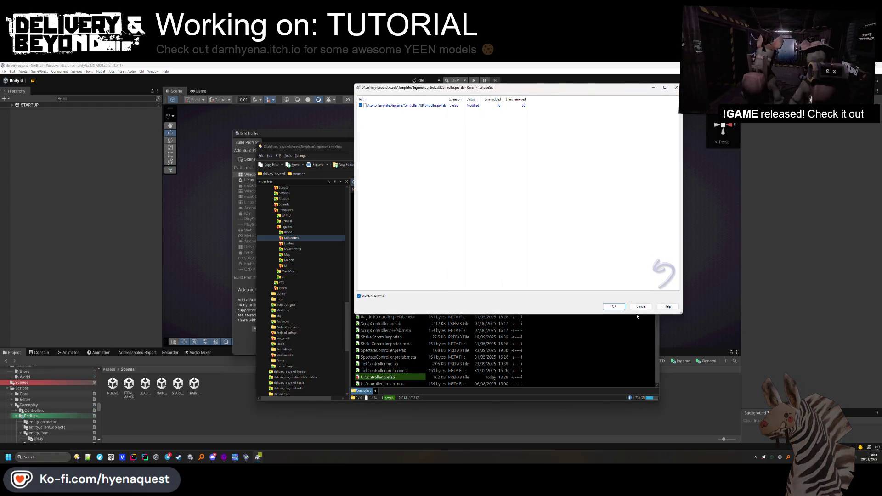
Check UIController.prefab's diff, confirm the revert, then close Directory Opus and Build Profiles
double_click(407, 106)
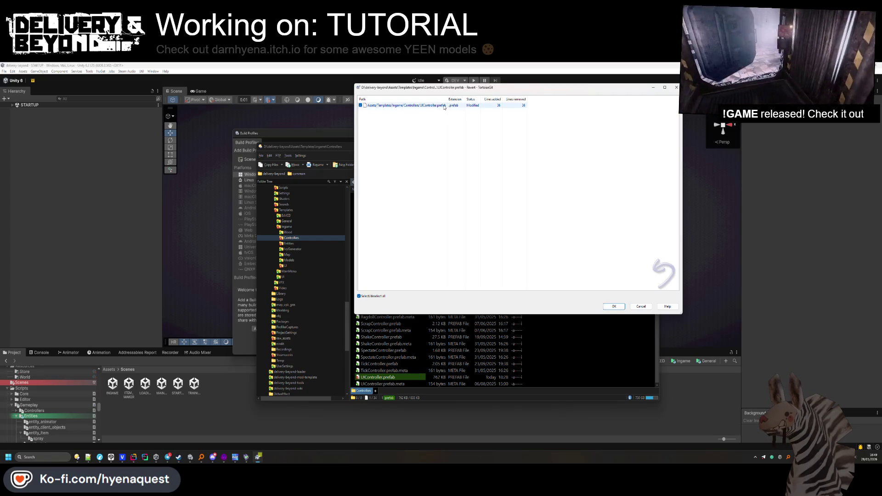
scroll(432, 248, "down", 5)
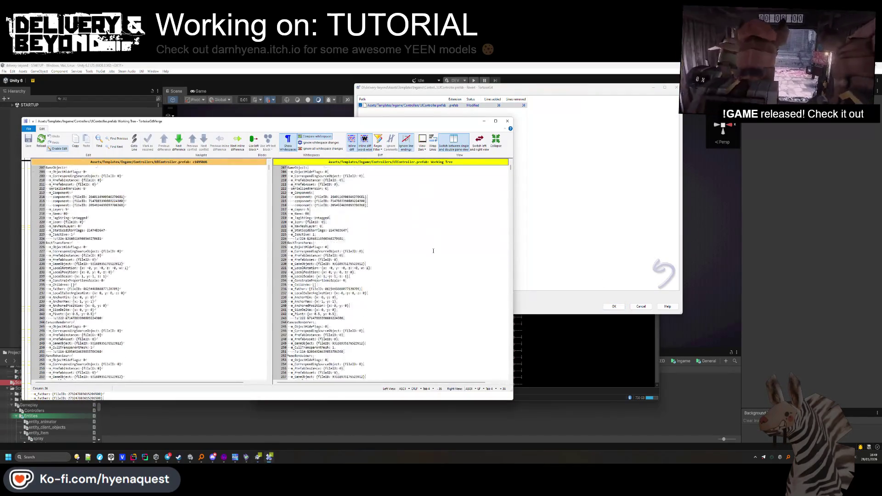
left_click(507, 121)
left_click(608, 306)
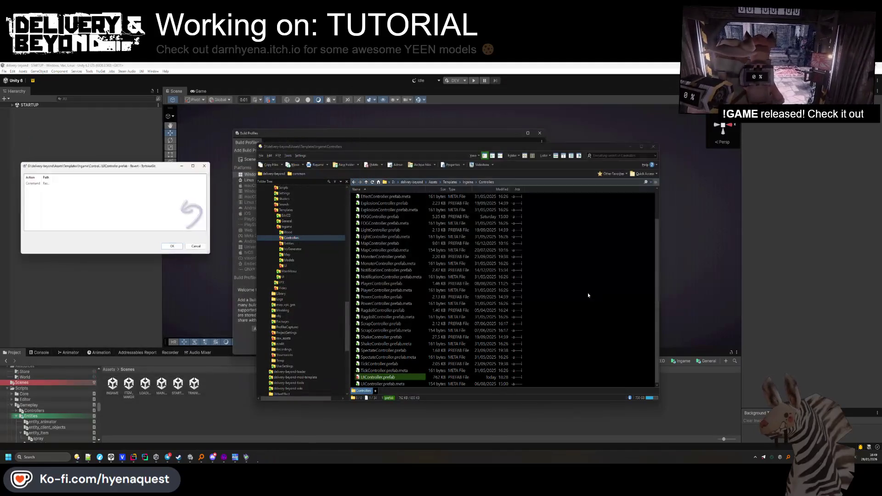
key("alt+F4")
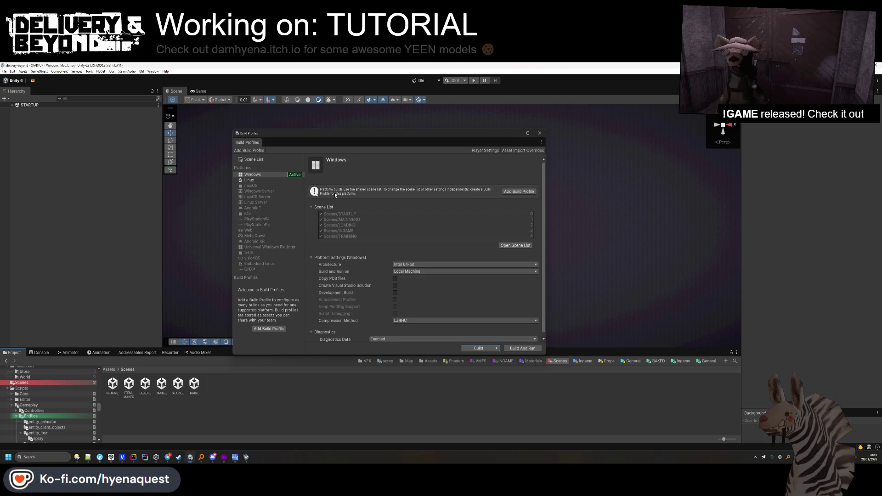
left_click(539, 133)
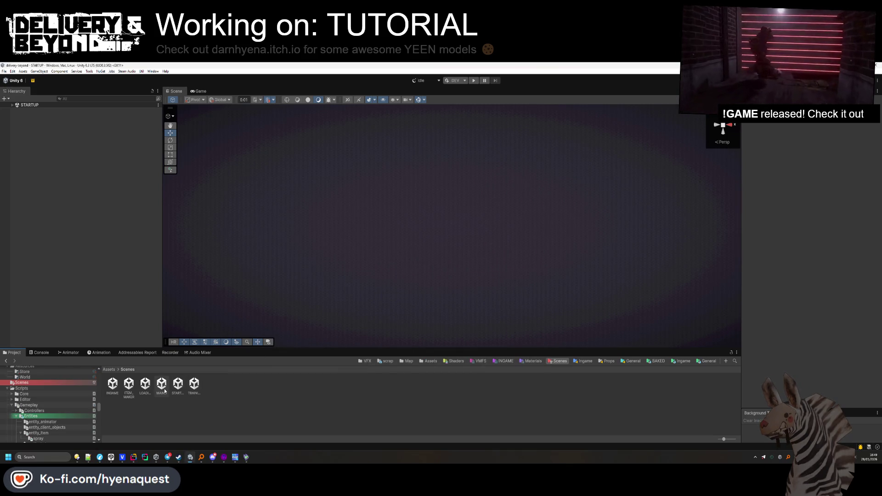
Open the UIController prefab for editing from the Ingame templates
left_click(260, 385)
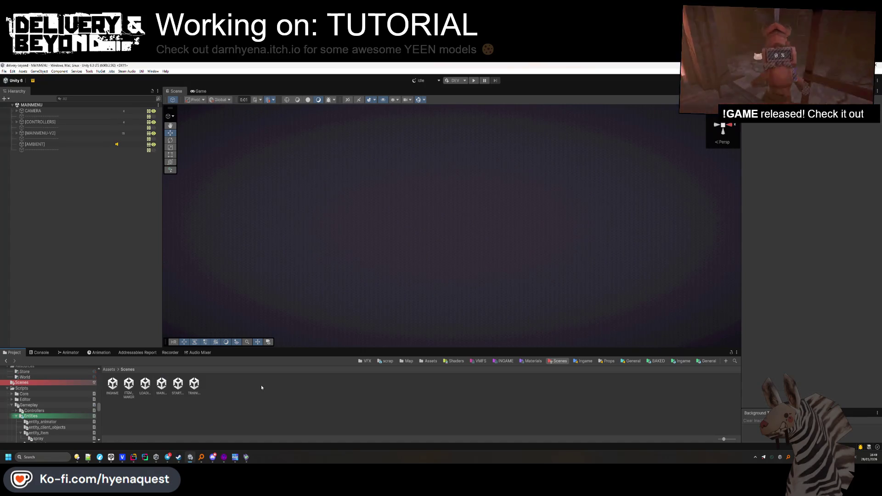
left_click(681, 361)
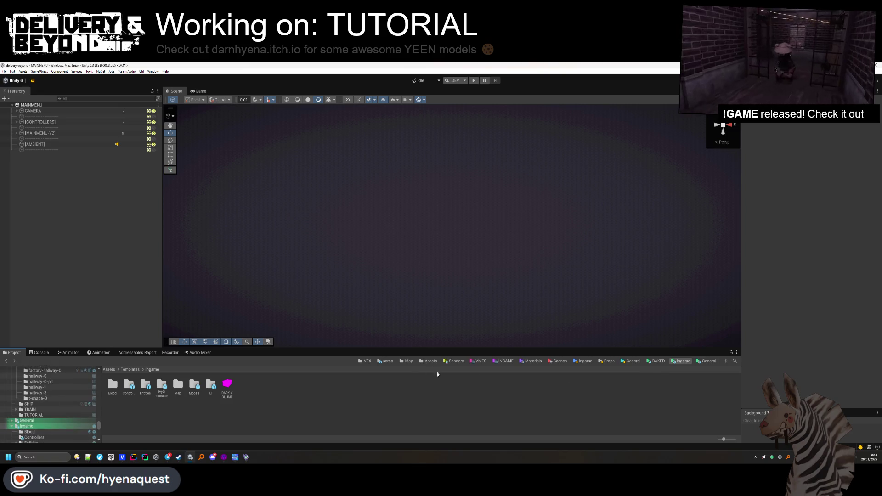
left_click(408, 362)
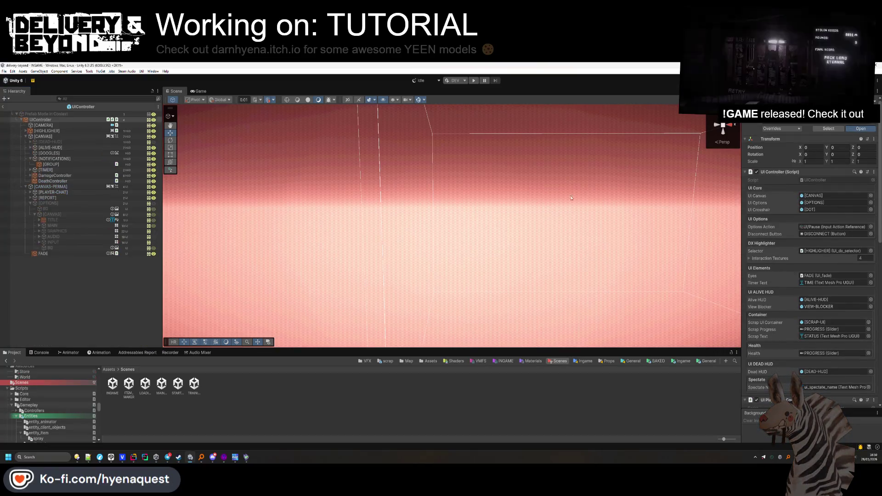
left_click(59, 203)
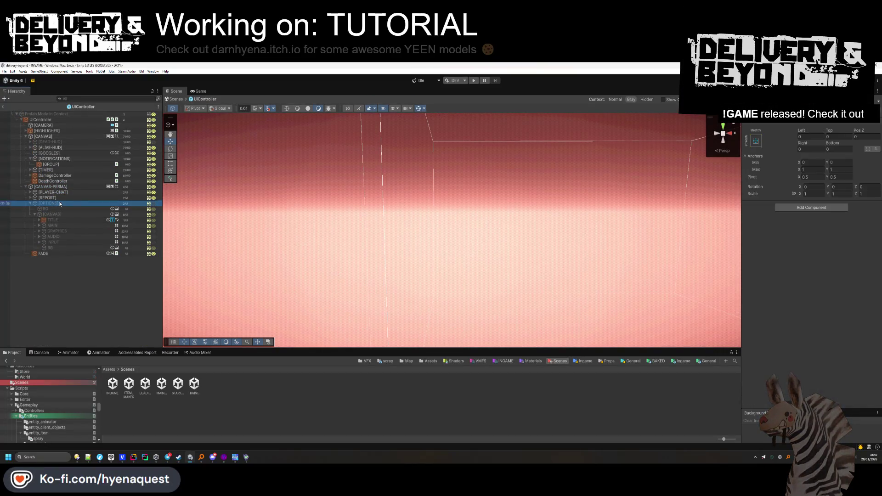
Activate [OPTIONS] and its INPUT panel under MAIN so the keybind fields show
key("alt+shift+a")
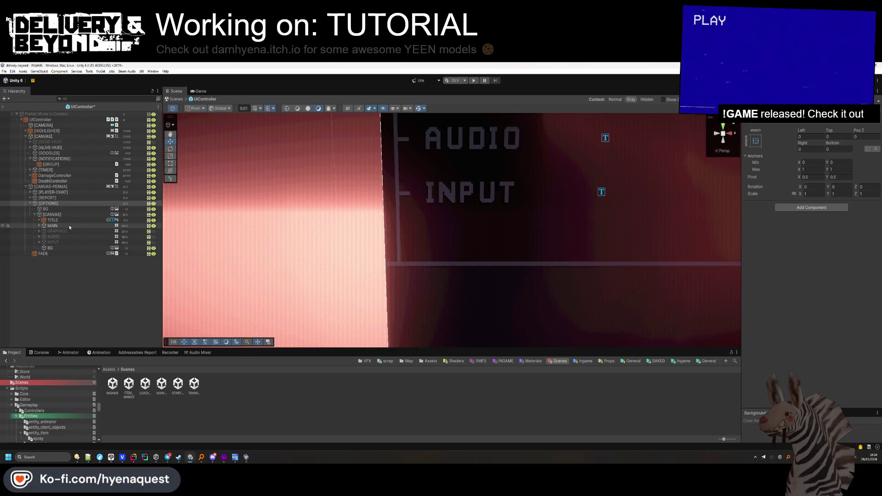
left_click(39, 226)
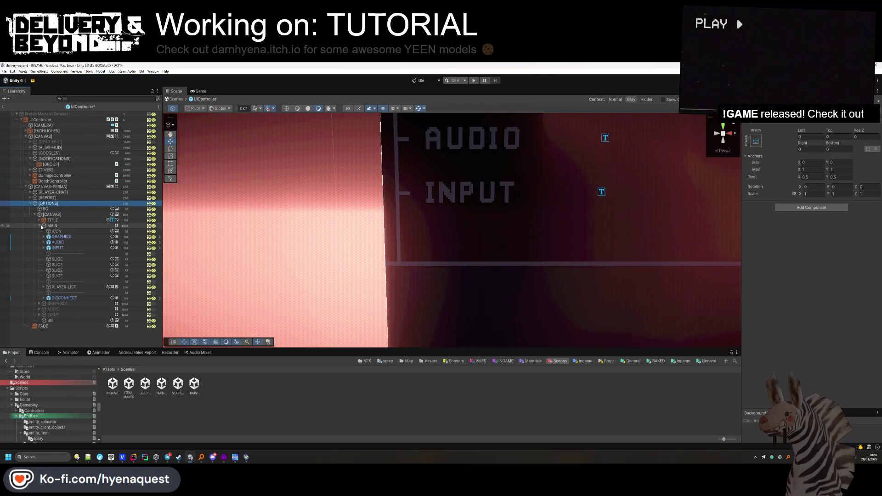
left_click(43, 226)
left_click(39, 226)
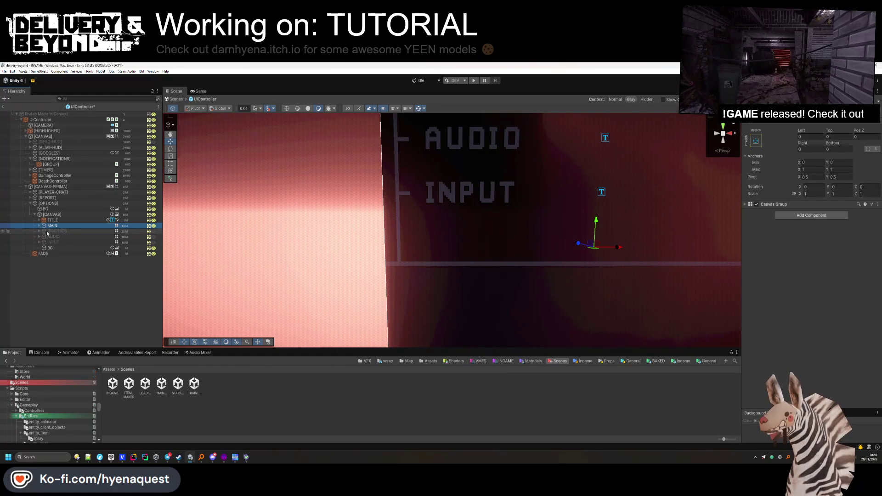
left_click(50, 242)
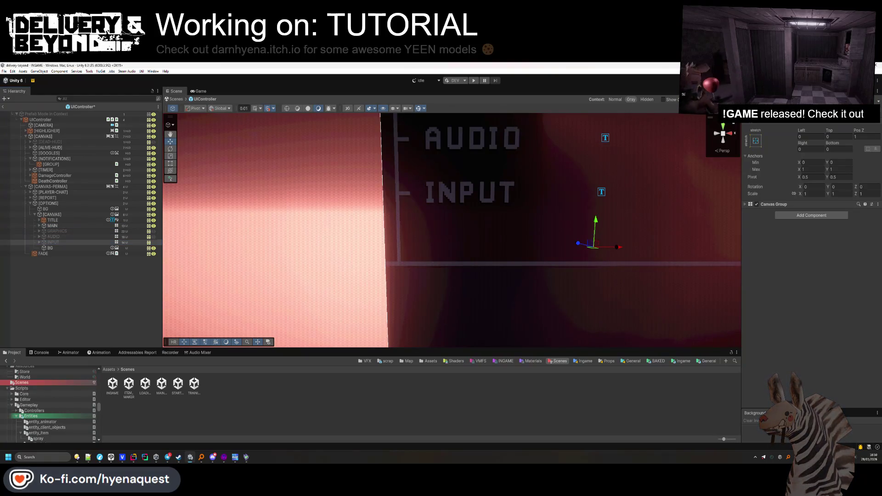
key("alt+shift+a")
left_click(568, 139)
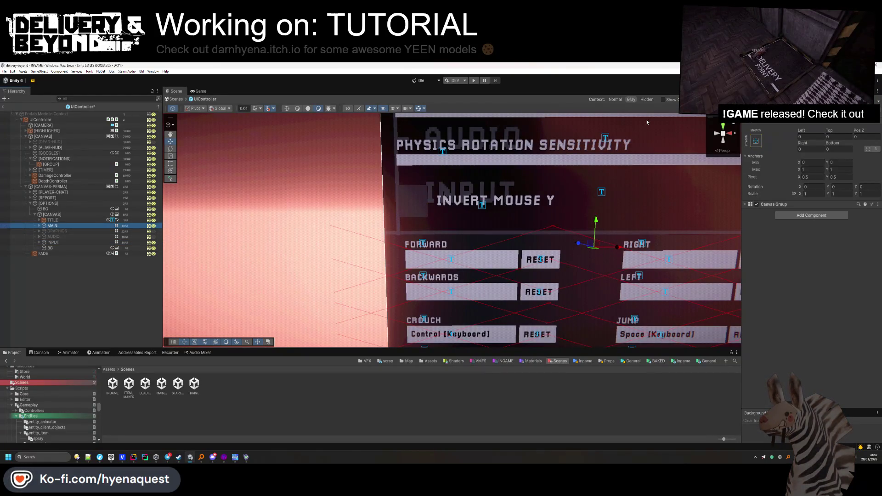
Select the FORWARD keybind row under KEYBINDS and expand its children, with the Console showing
scroll(453, 230, "down", 2)
left_click_drag(453, 230, 529, 251)
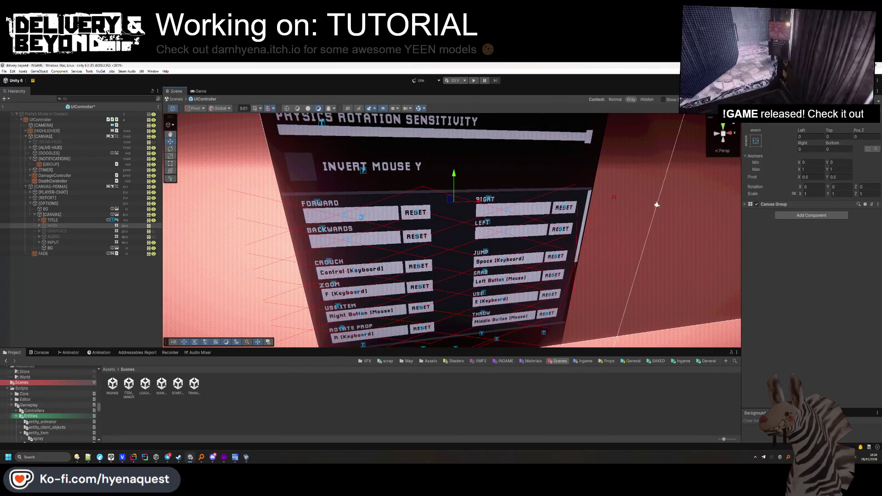
left_click(354, 221)
left_click(354, 222)
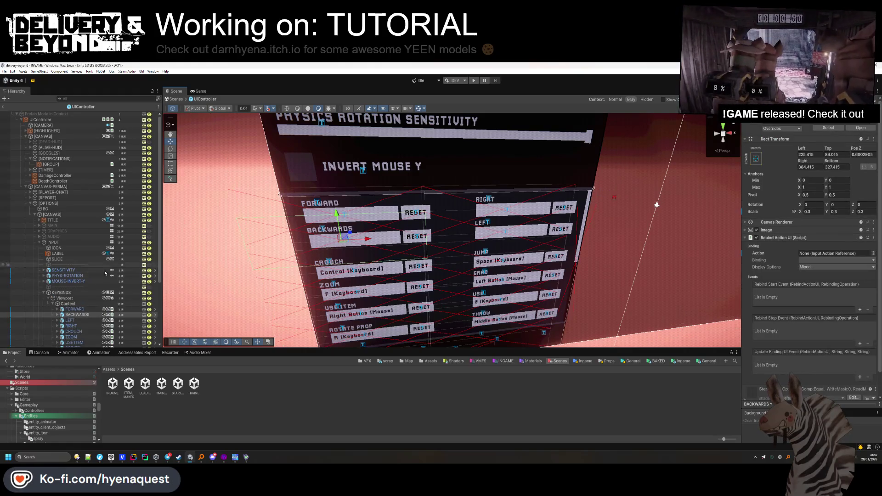
left_click(75, 308)
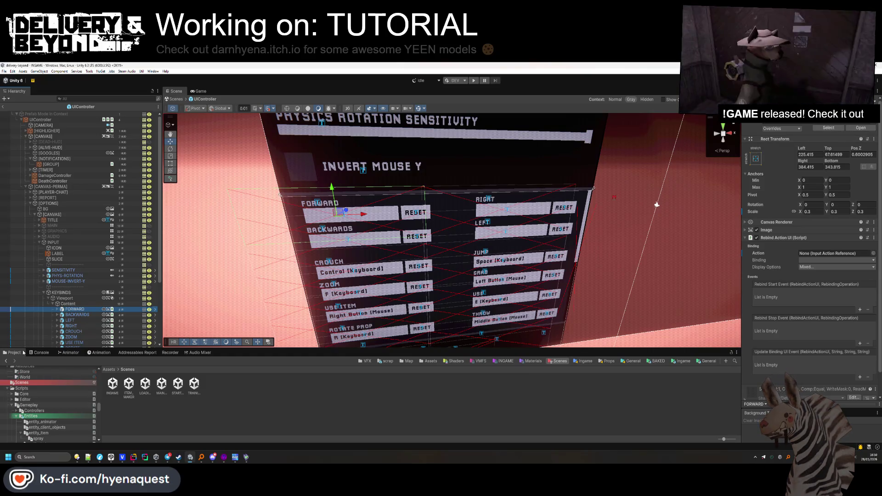
left_click(39, 352)
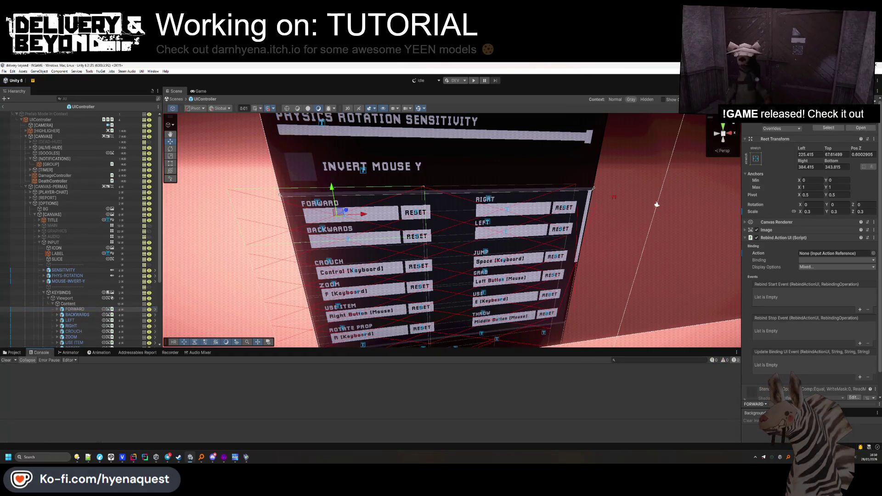
left_click(60, 310)
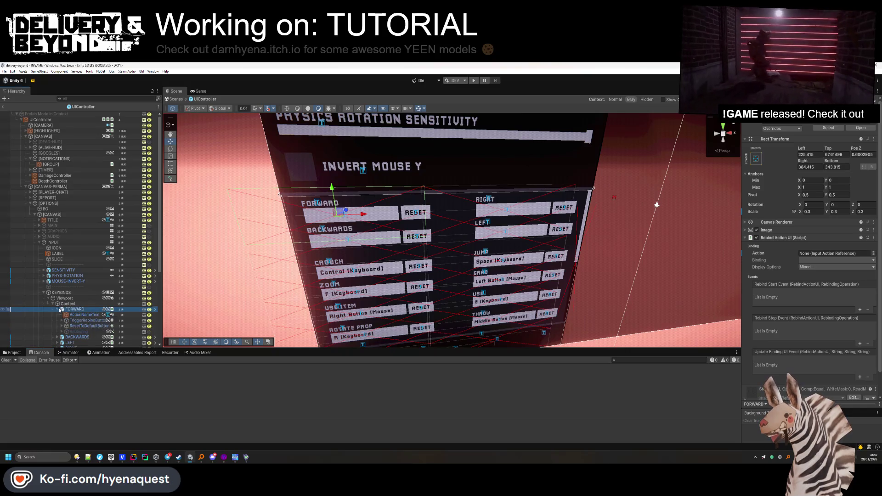
Switch the Inspector to Debug mode
scroll(82, 317, "down", 3)
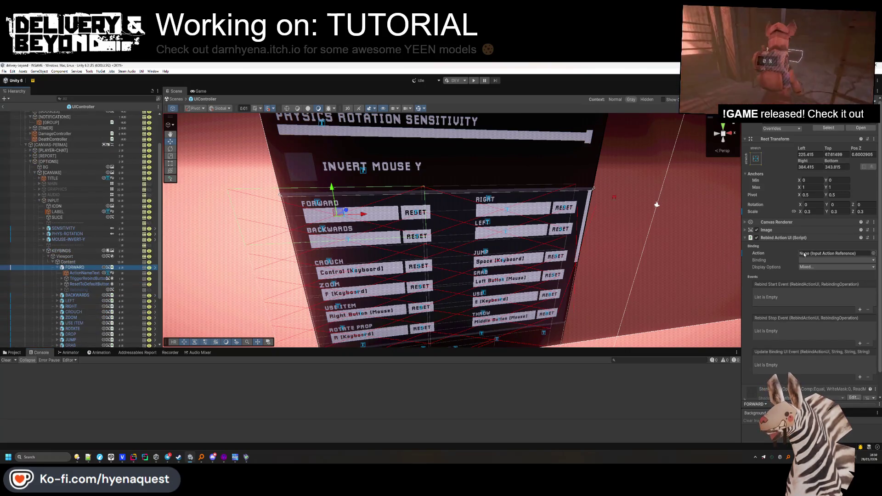
left_click(877, 92)
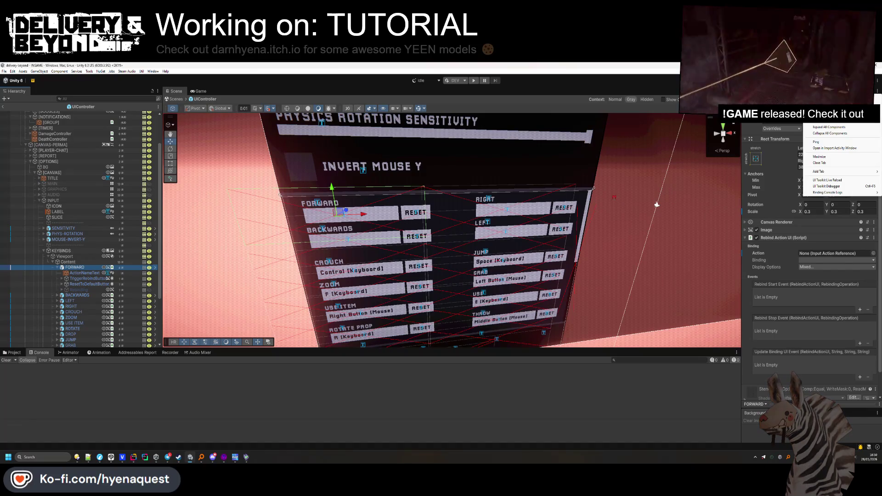
left_click(822, 106)
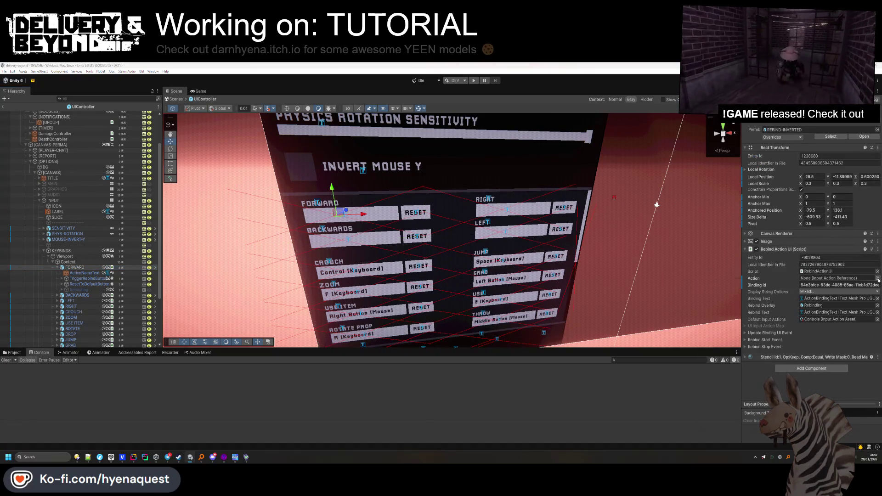
Assign Gameplay/Move as FORWARD's input action
left_click(877, 278)
type("ove")
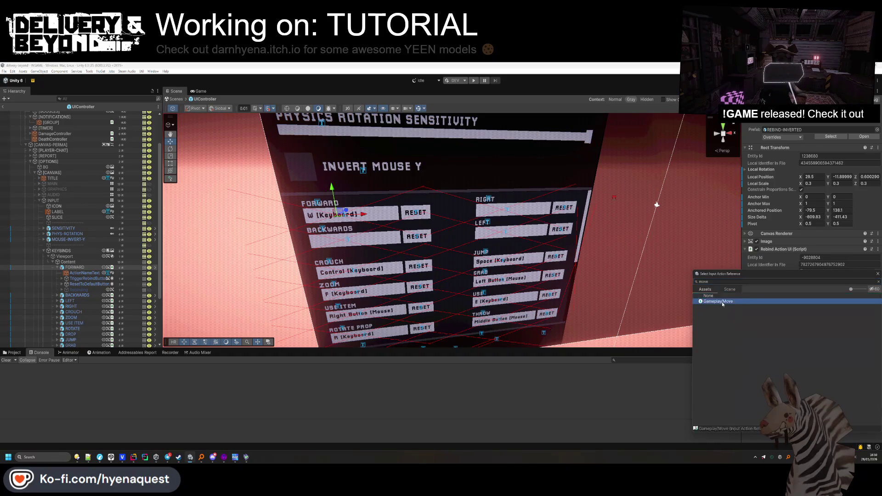
key("Return")
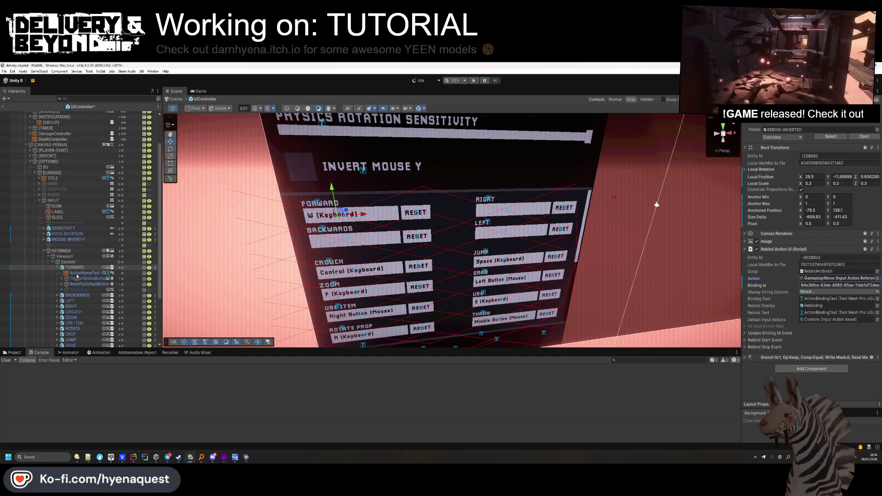
Copy FORWARD's Gameplay/Move action and paste it into BACKWARDS
left_click(124, 296)
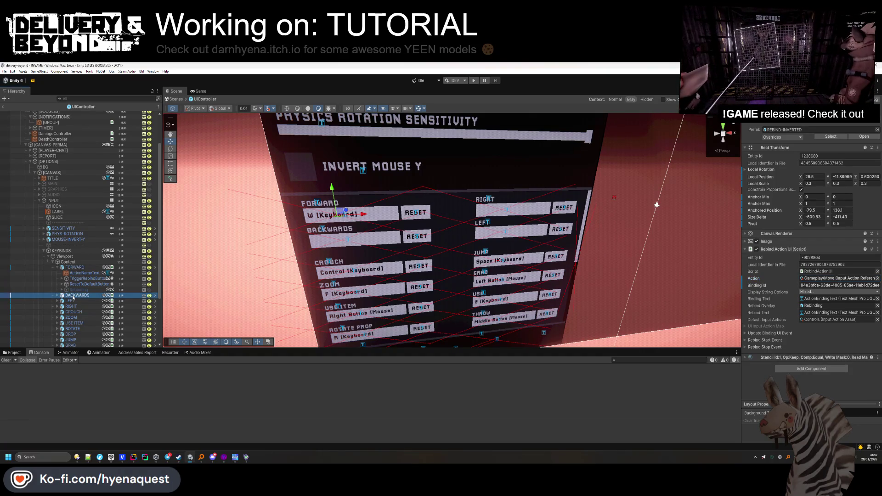
right_click(873, 278)
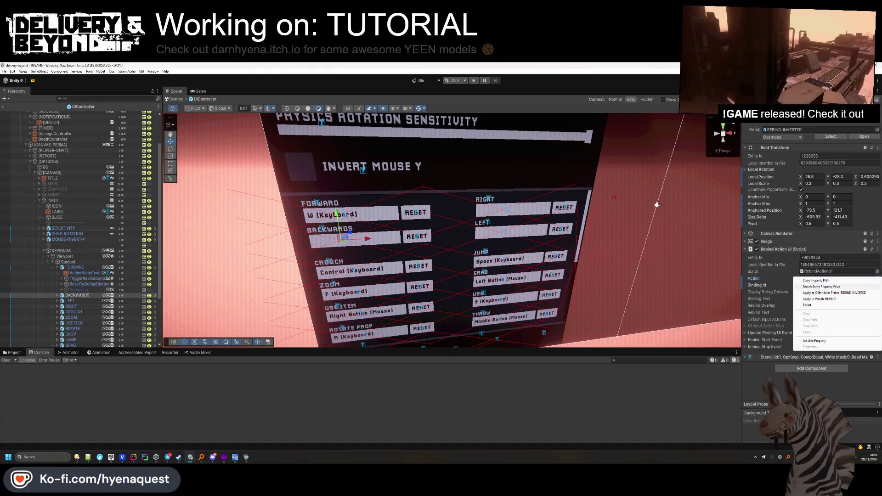
left_click(80, 268)
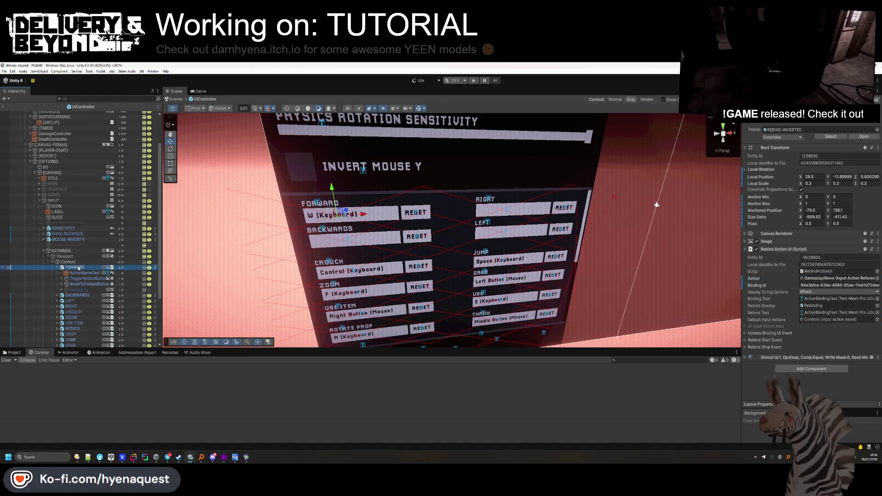
right_click(873, 279)
left_click(827, 324)
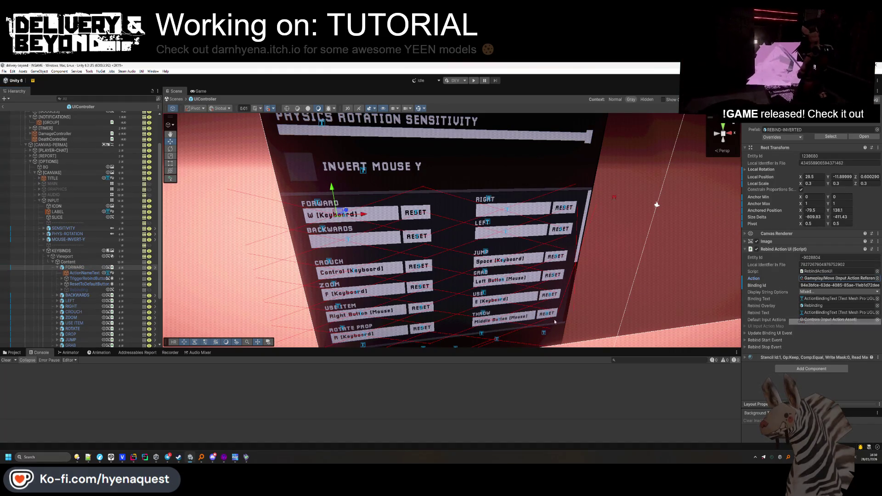
left_click(97, 296)
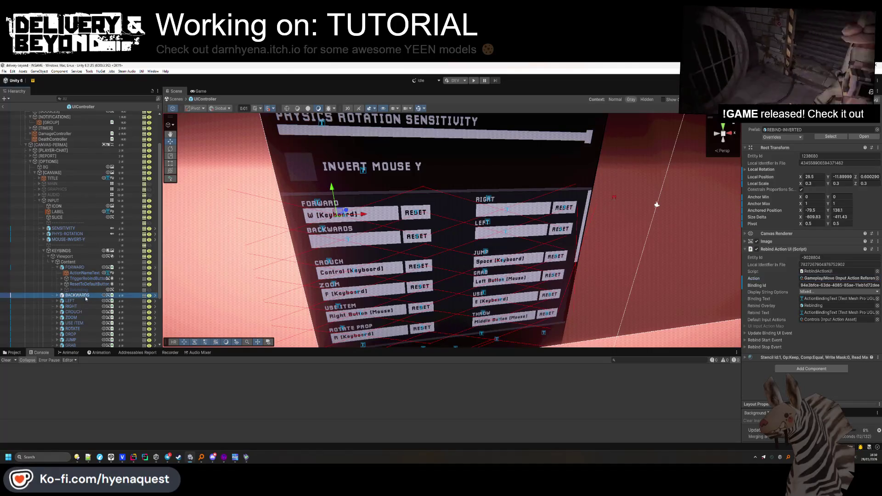
right_click(832, 279)
left_click(820, 333)
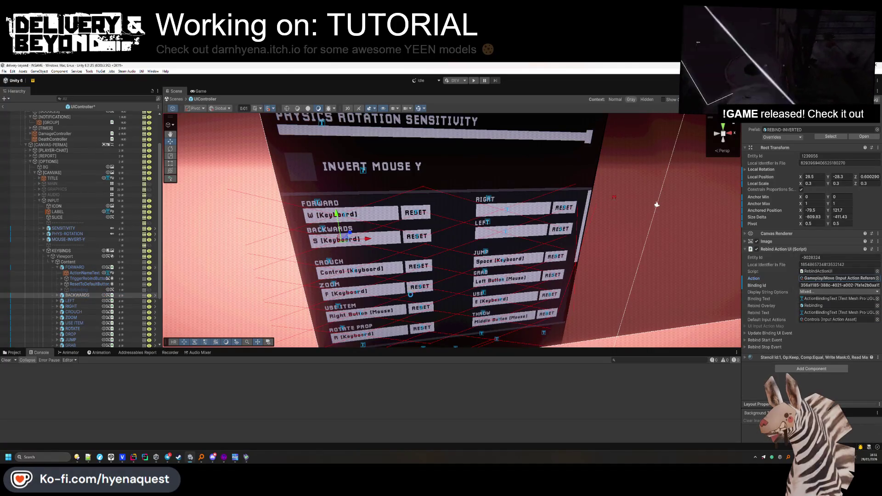
Paste Gameplay/Move into LEFT and RIGHT, then show the project's Scenes folder
left_click(128, 301)
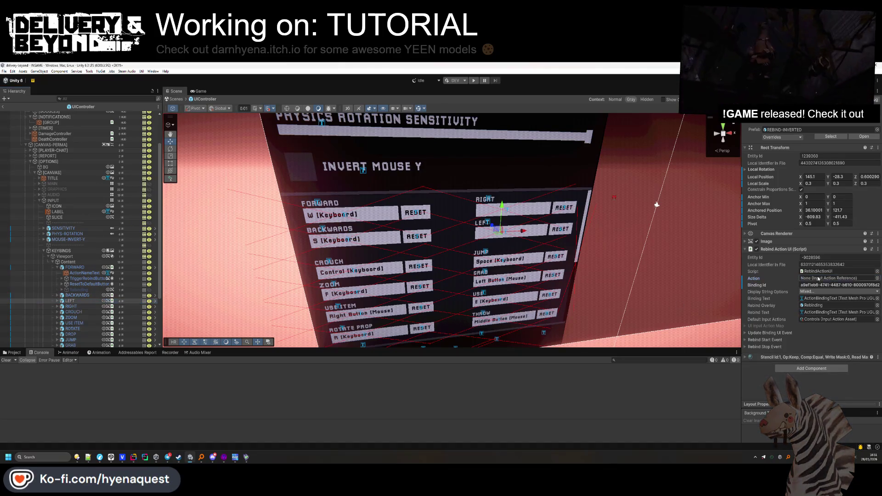
right_click(818, 278)
left_click(823, 333)
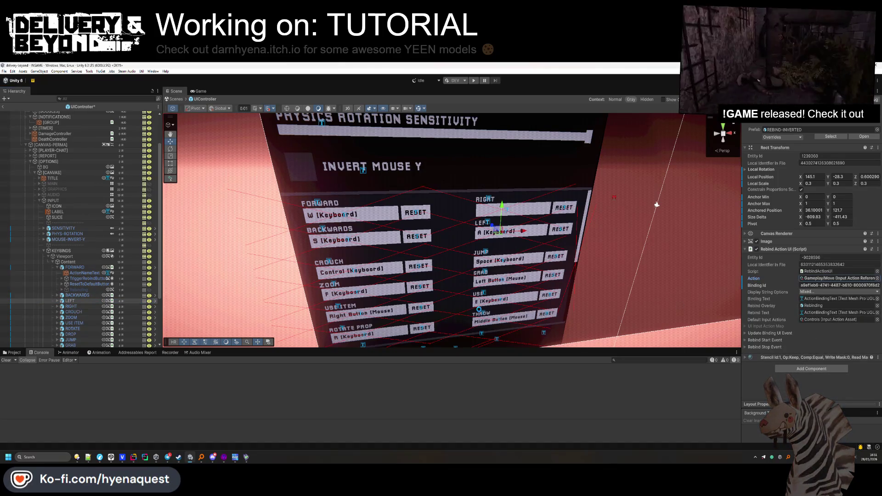
left_click(70, 307)
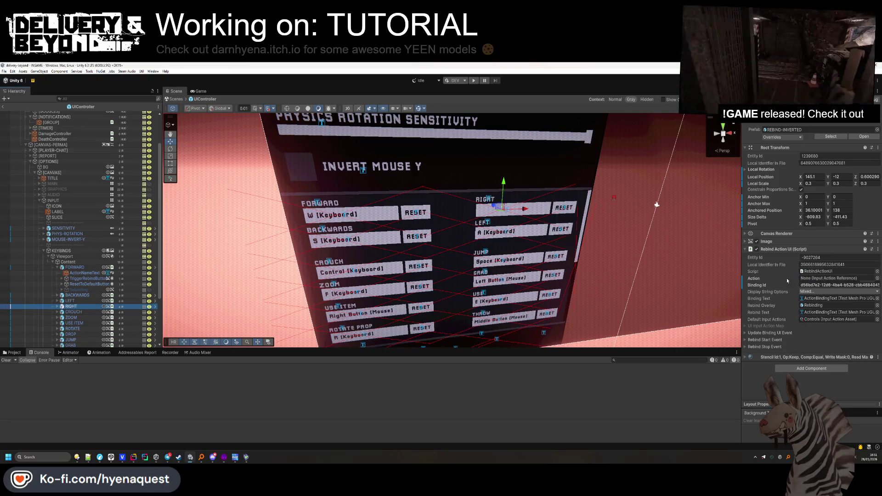
right_click(814, 279)
left_click(811, 332)
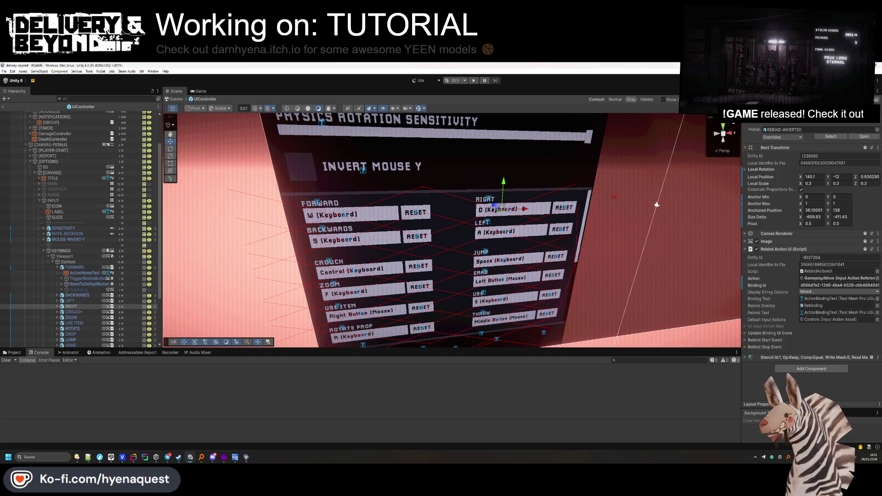
left_click(12, 352)
left_click(173, 410)
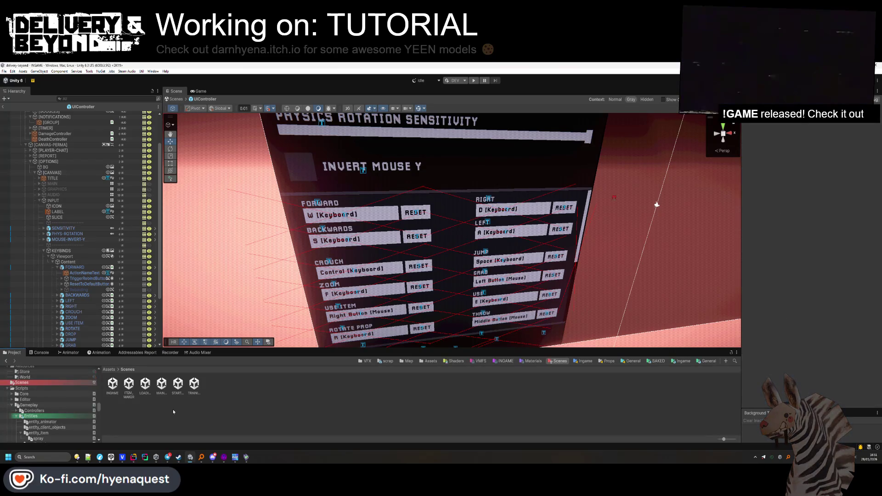
Open the INGAME scene and expand [CONTROLLERS], UIController and [CANVAS-PERMA] in the Hierarchy
scroll(28, 190, "up", 3)
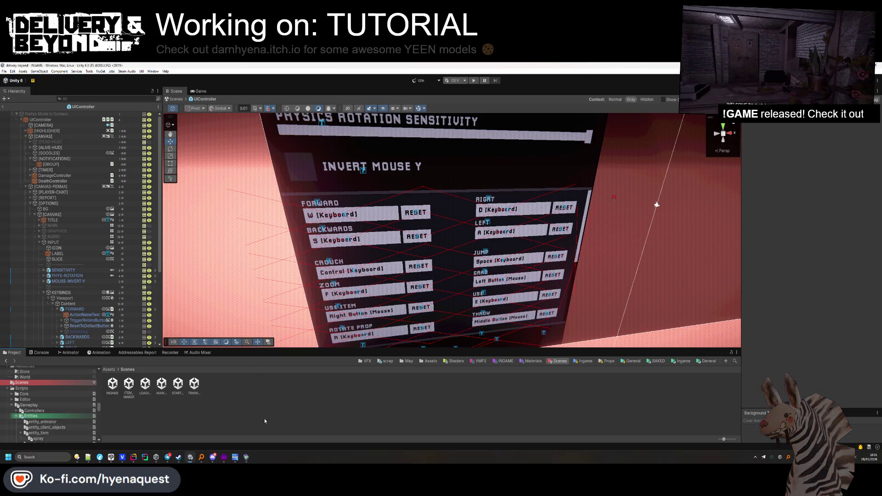
left_click(194, 386)
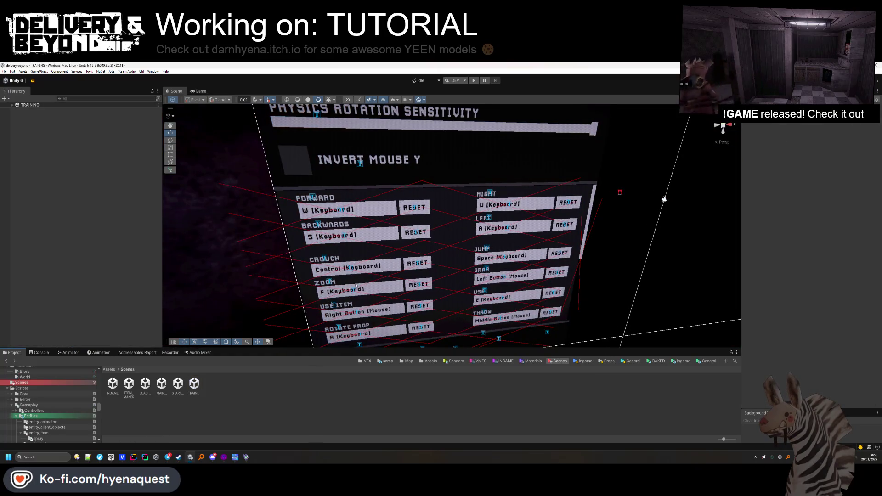
scroll(664, 200, "down", 10)
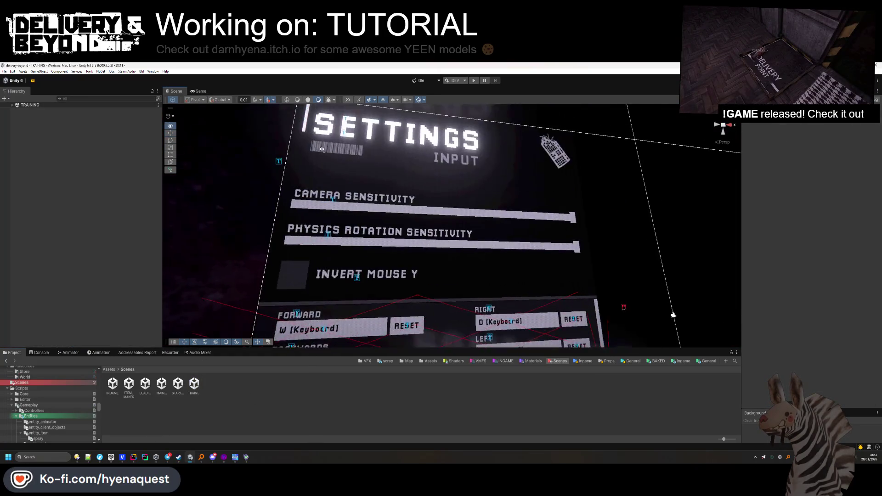
scroll(321, 194, "up", 5)
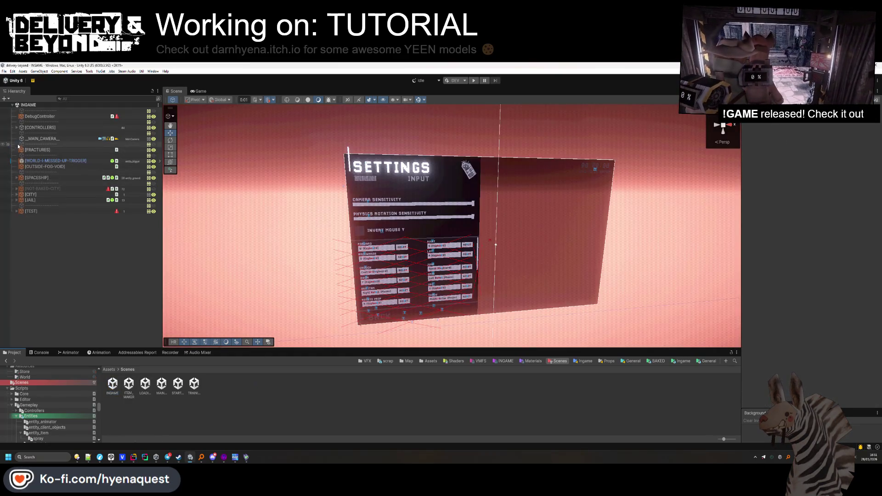
left_click(17, 128)
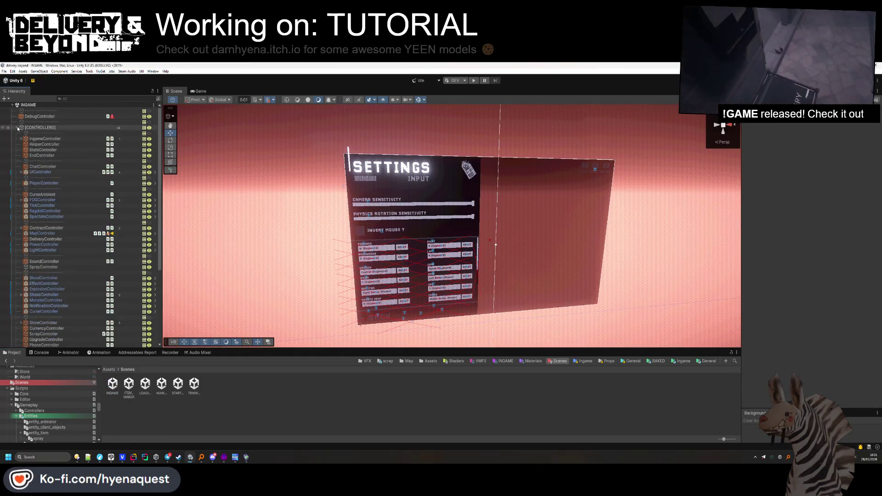
left_click(21, 172)
left_click(26, 195)
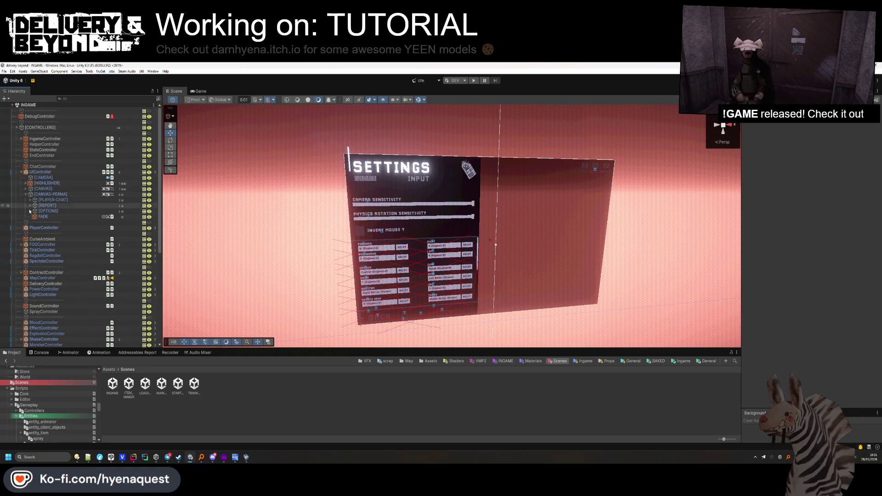
Deactivate the INPUT page, activate MAIN, and deactivate the whole [OPTIONS] group
left_click(30, 211)
left_click(36, 222)
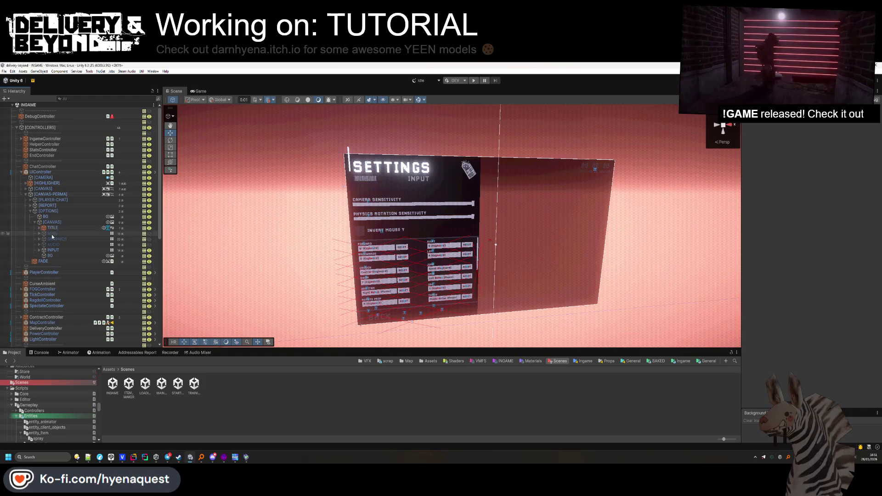
left_click(53, 250)
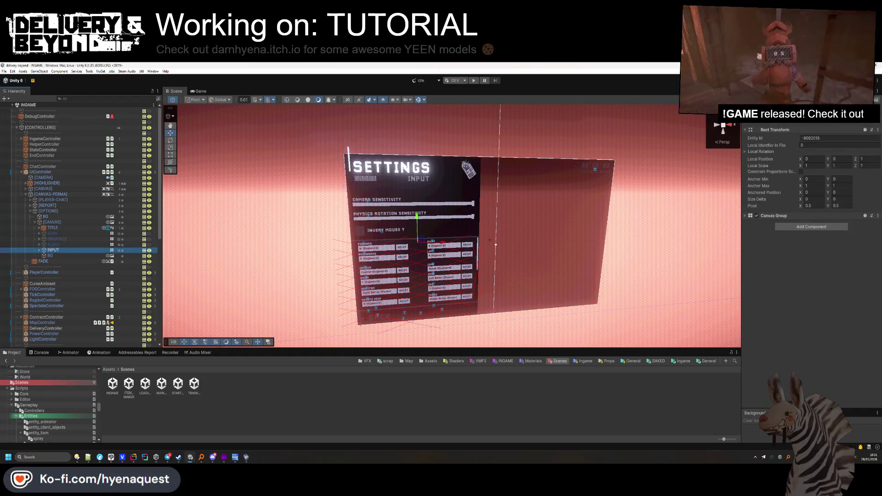
left_click(752, 103)
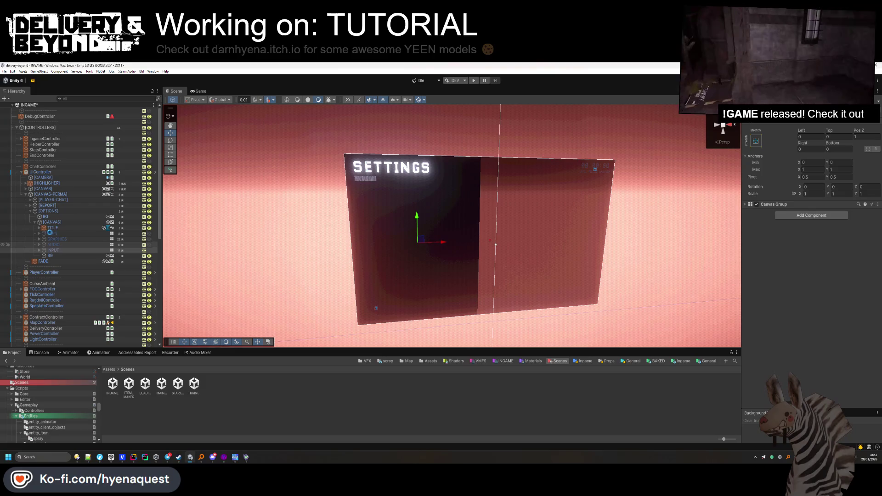
left_click(52, 233)
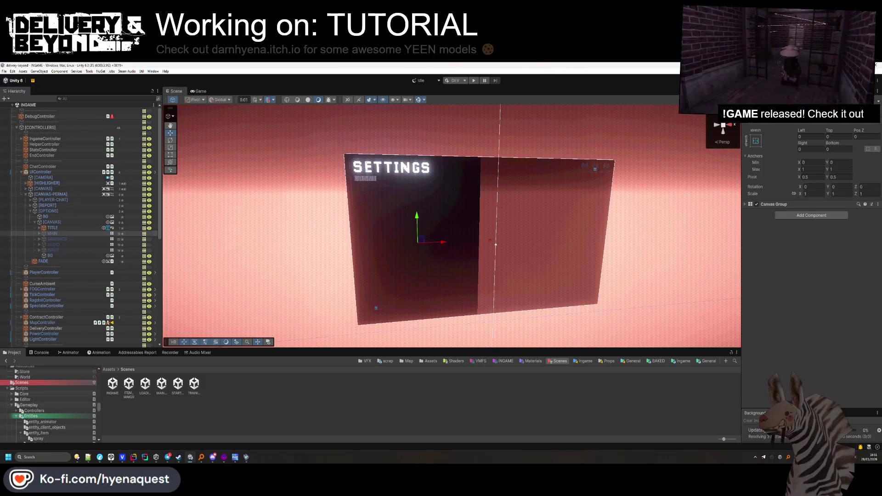
key("alt+shift+a")
left_click(574, 154)
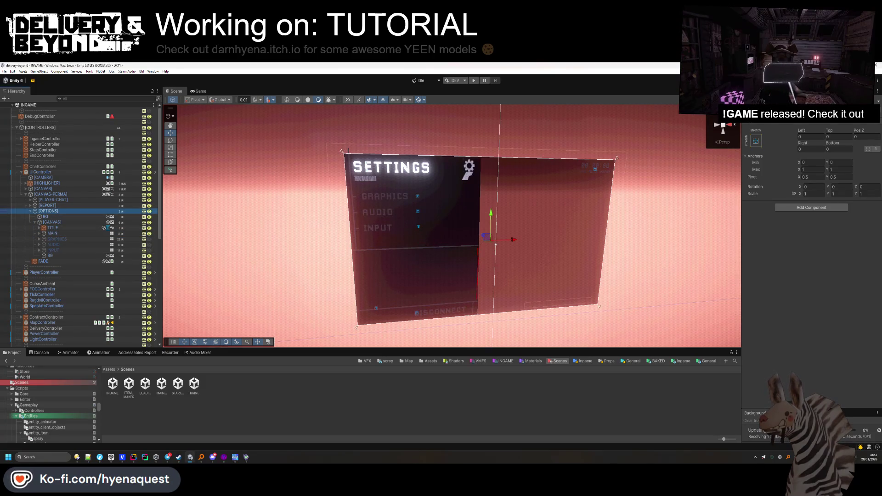
key("alt+shift+a")
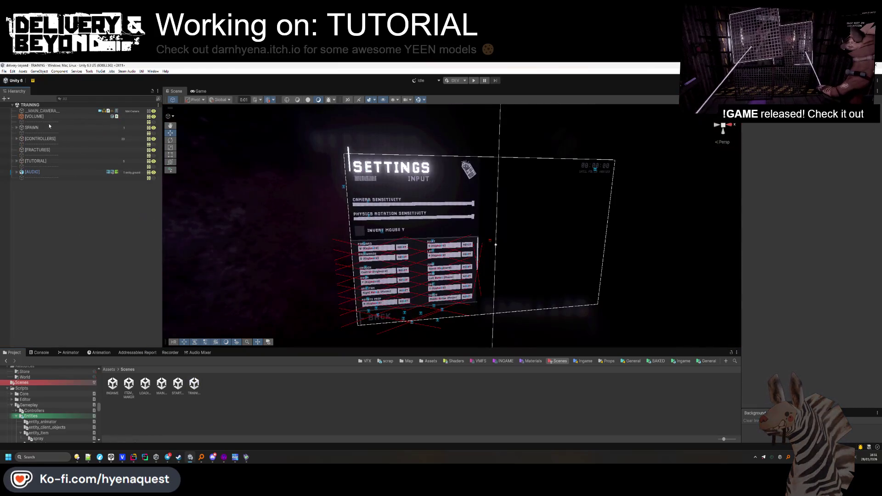
Expand [CONTROLLERS], select UIController and undo the earlier hiding of the menus
left_click(51, 155)
left_click(59, 189)
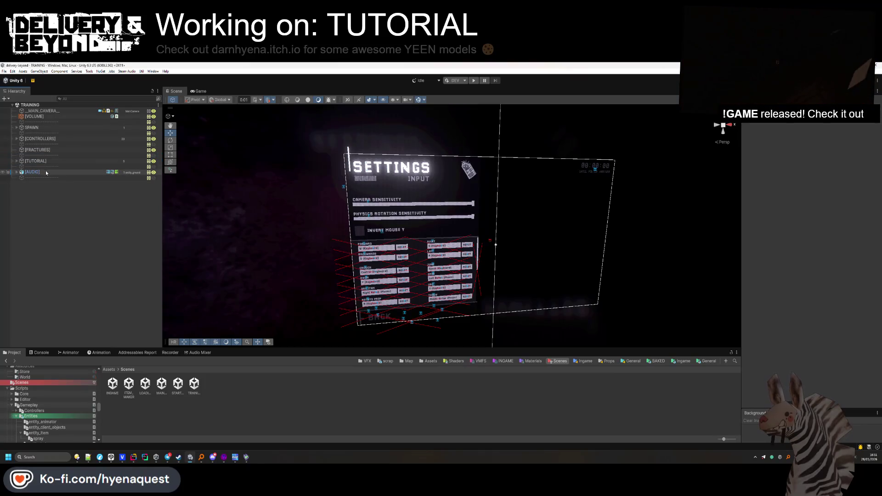
left_click(17, 138)
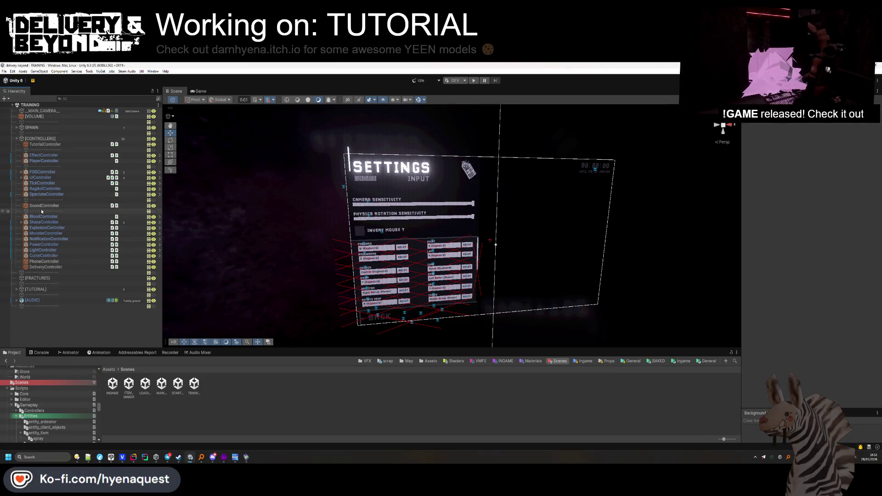
left_click(40, 177)
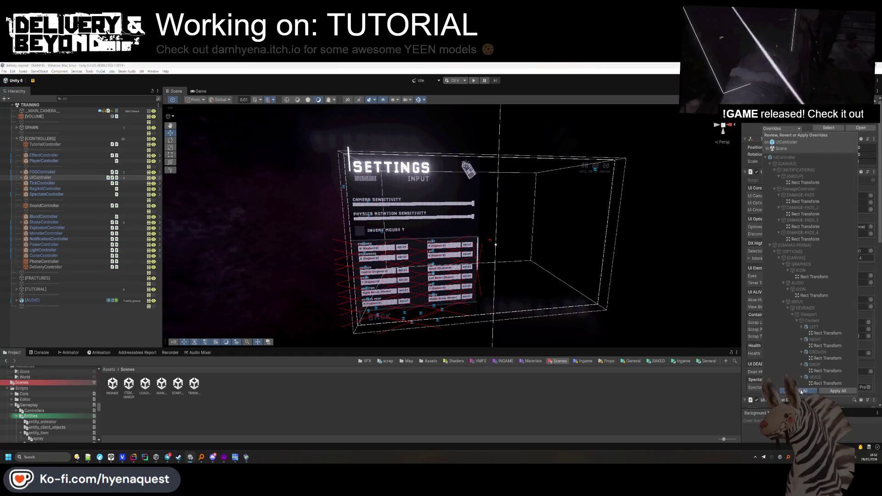
key("ctrl+z")
key("ctrl+z")
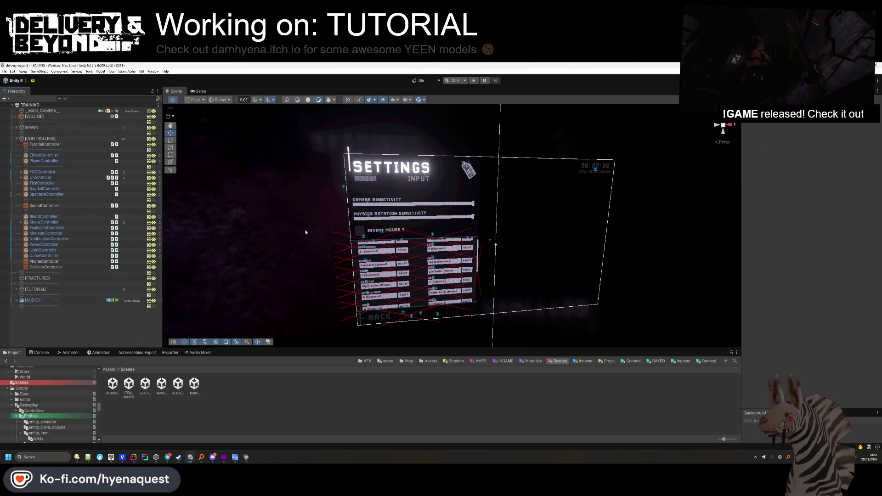
Locate the UIController prefab asset and open it in Prefab Mode
key("ctrl+y")
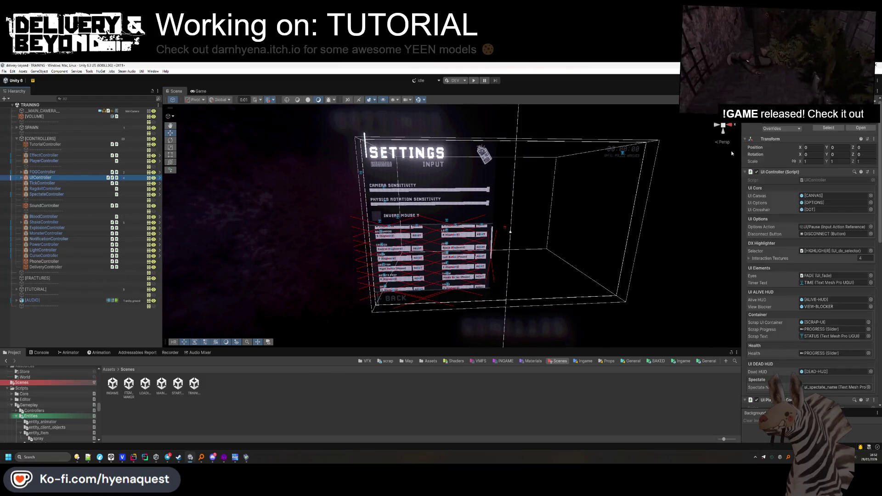
left_click(829, 128)
left_click(861, 128)
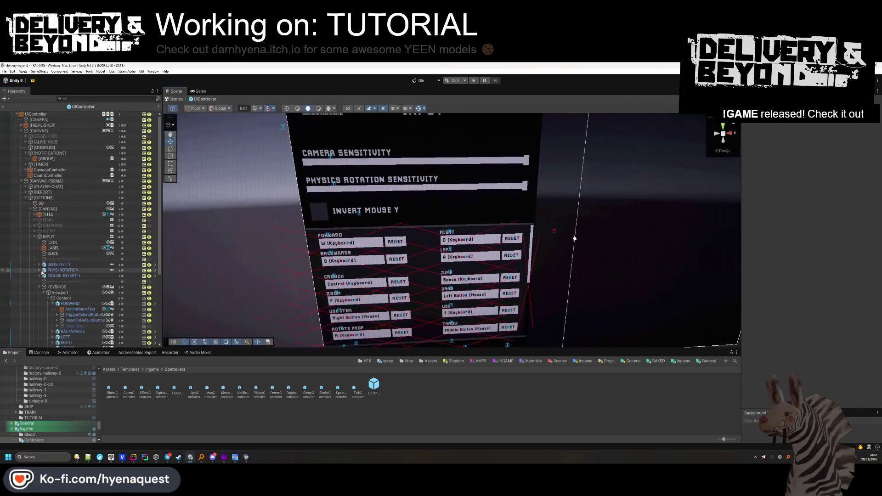
Deactivate the INPUT settings page and activate the MAIN options page
left_click(46, 287)
left_click(40, 287)
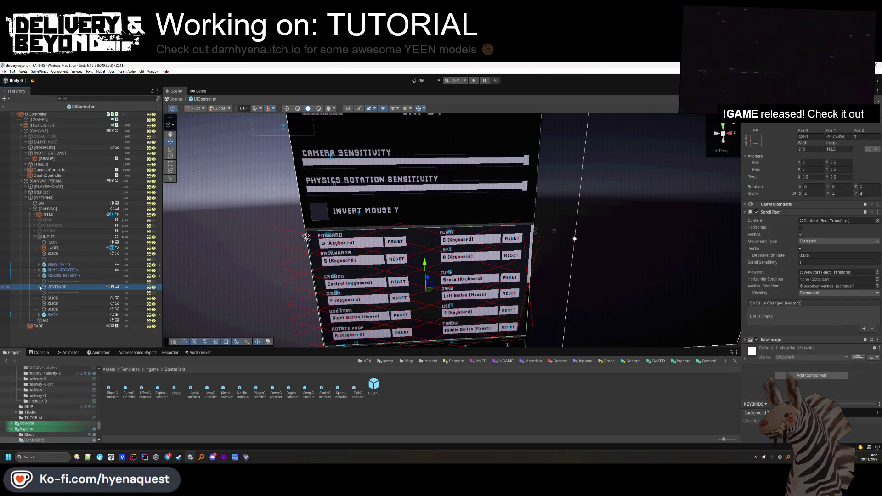
left_click(44, 238)
key("Left")
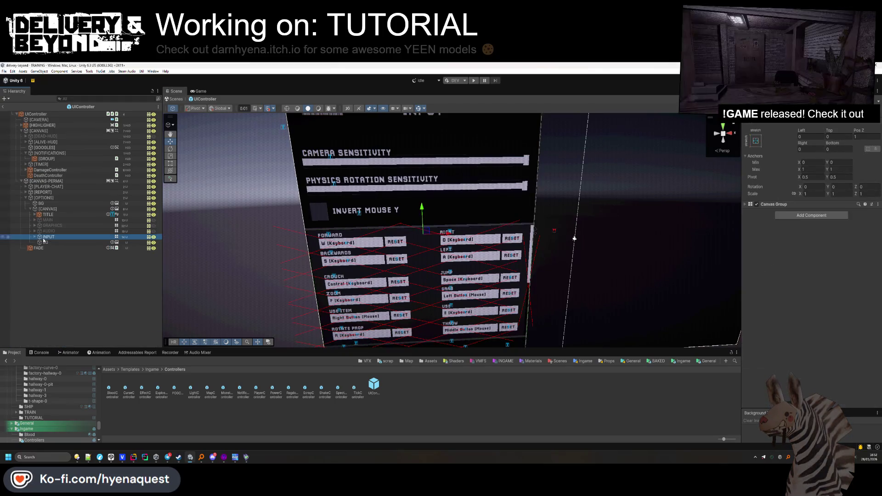
key("alt+shift+a")
left_click(88, 220)
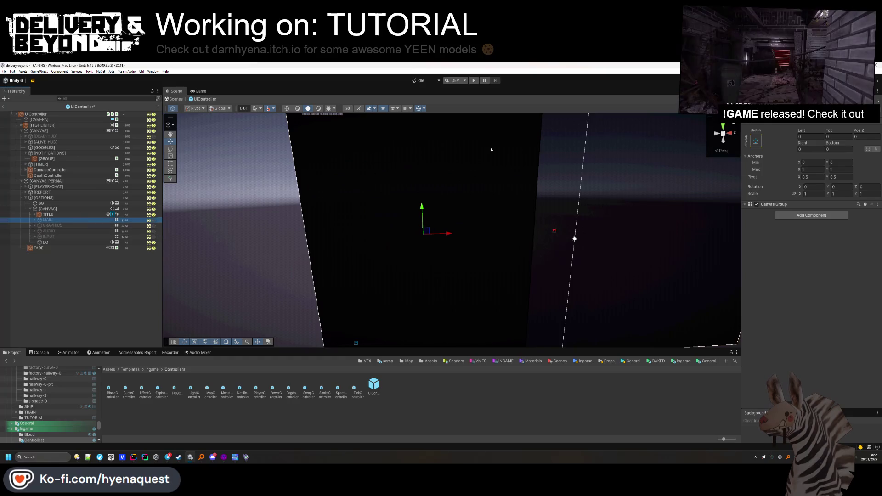
key("alt+shift+a")
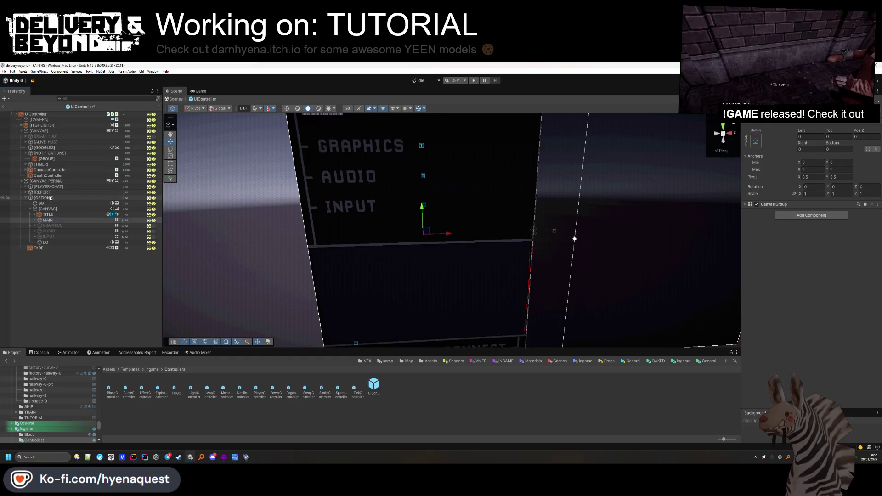
Hide the whole [OPTIONS] group and return to the TRAINING scene
left_click(51, 198)
key("alt+shift+a")
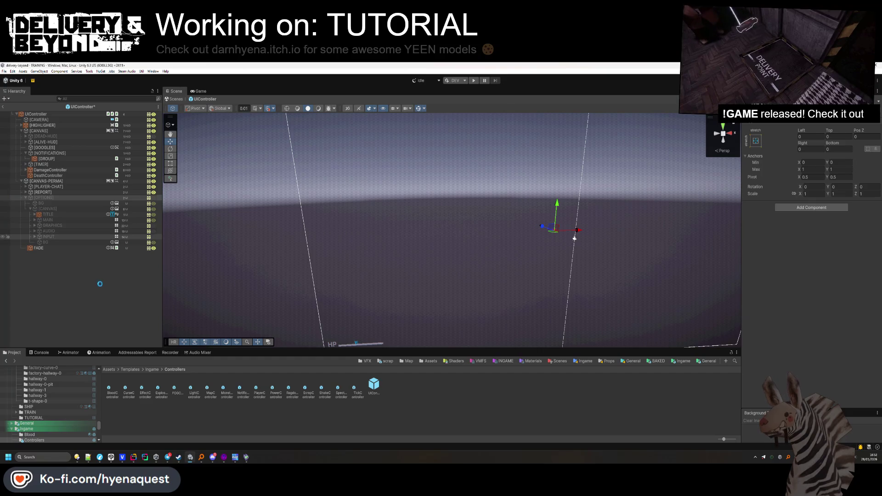
left_click(3, 107)
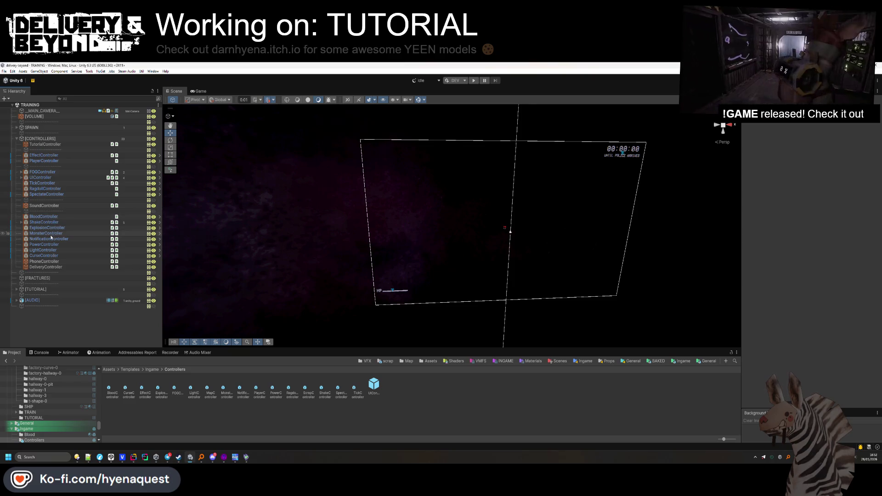
left_click(43, 178)
scroll(802, 263, "down", 10)
scroll(802, 264, "down", 3)
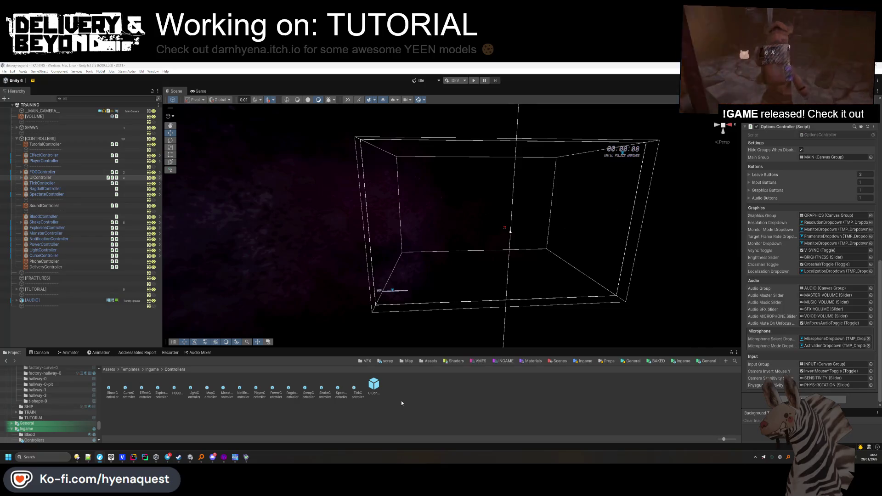
left_click(41, 178)
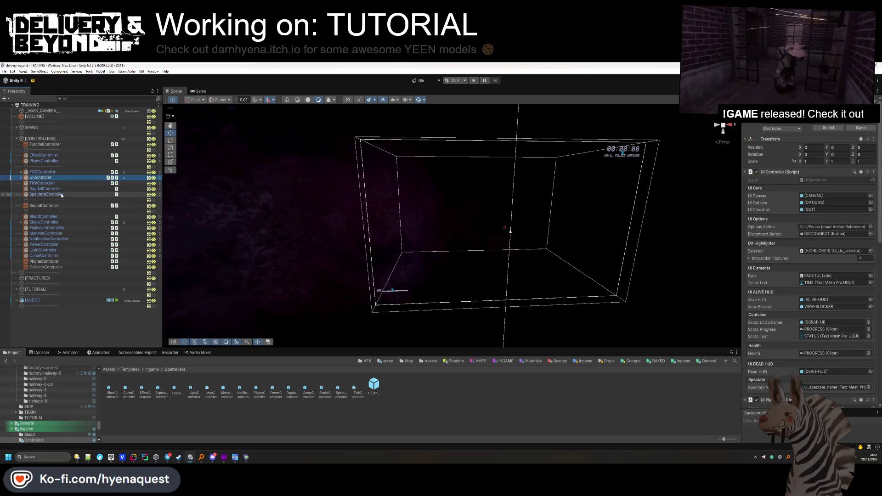
key("alt+Tab")
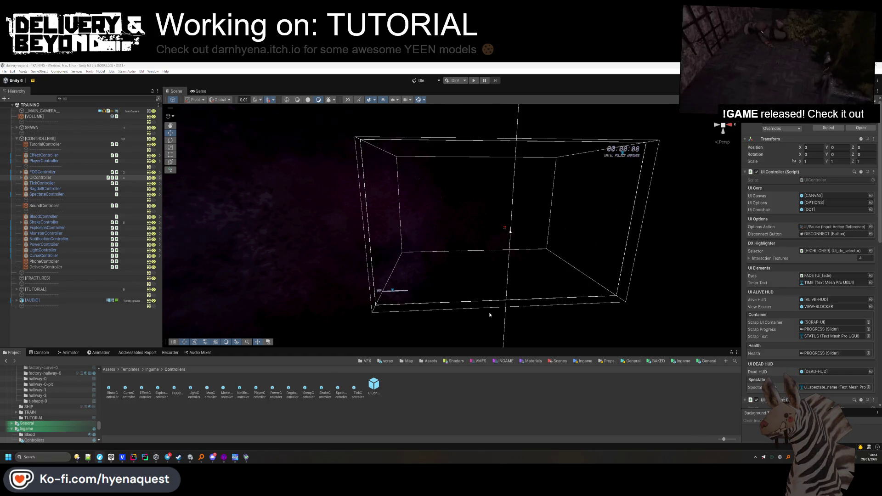
left_click(88, 318)
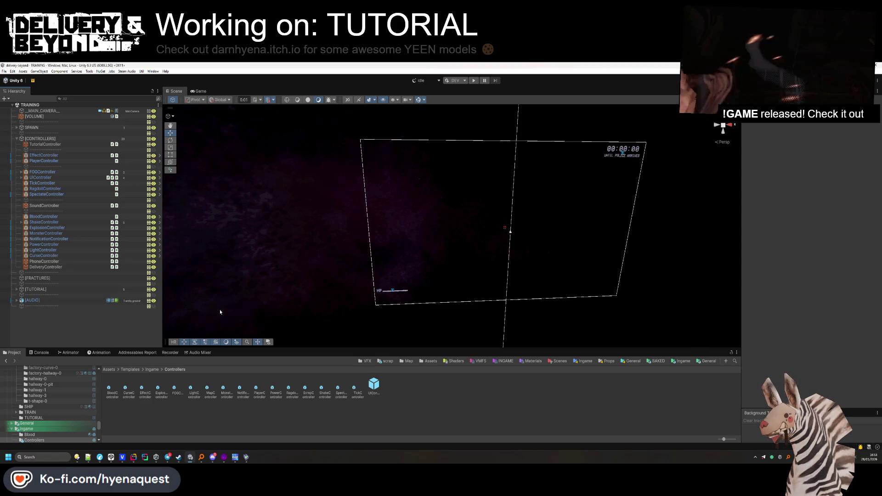
Nudge the DECAL (2) projector in the tiled room to Position X 11.35, Z 2.08
left_click(41, 139)
left_click(17, 138)
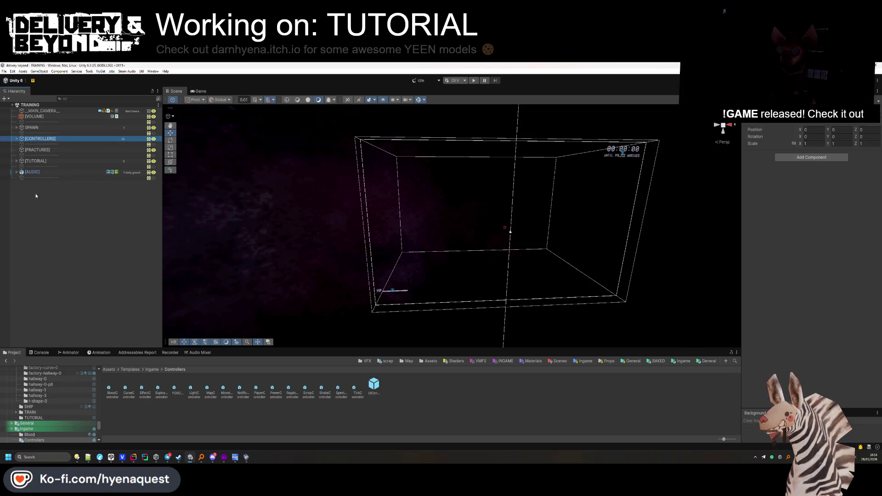
left_click(36, 204)
scroll(384, 215, "down", 3)
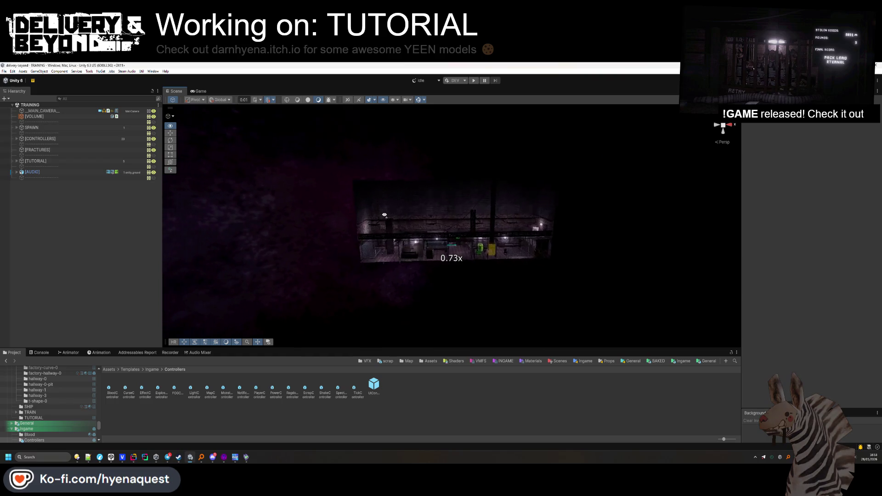
key("w")
key("w")
left_click(444, 232)
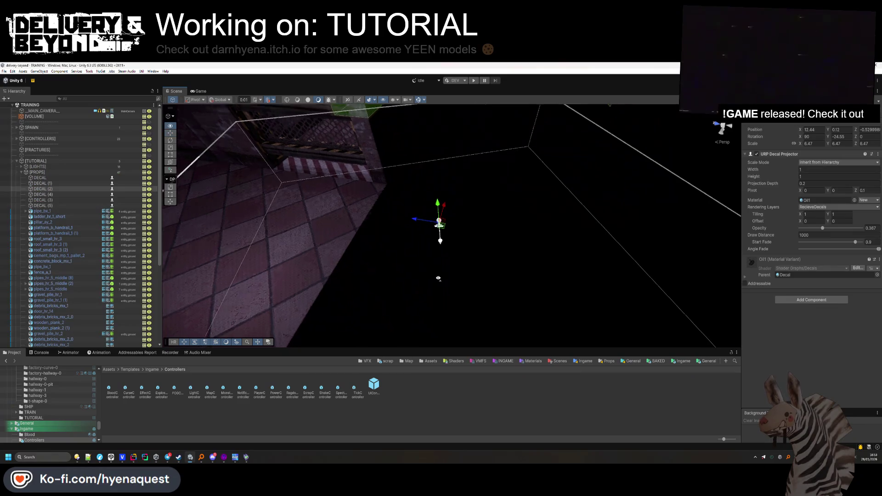
left_click_drag(376, 261, 361, 294)
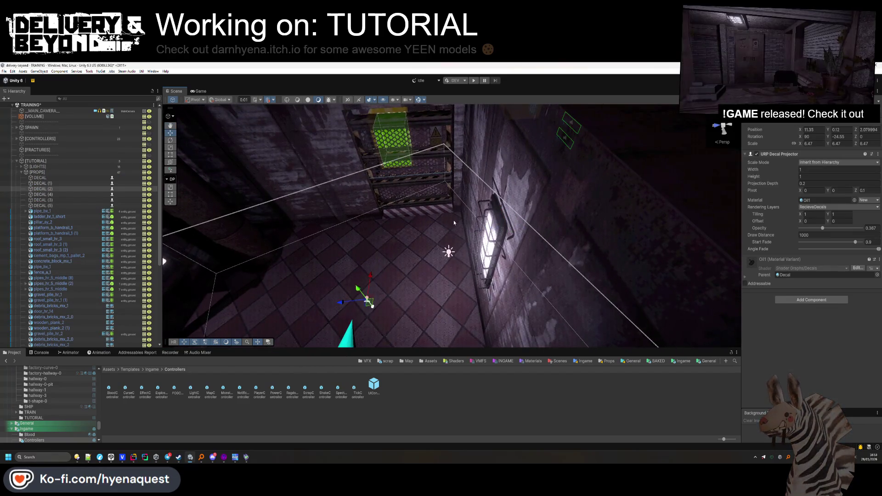
key("f")
Fly around the room for an overhead look and select the deposit zone TV
left_click(22, 172)
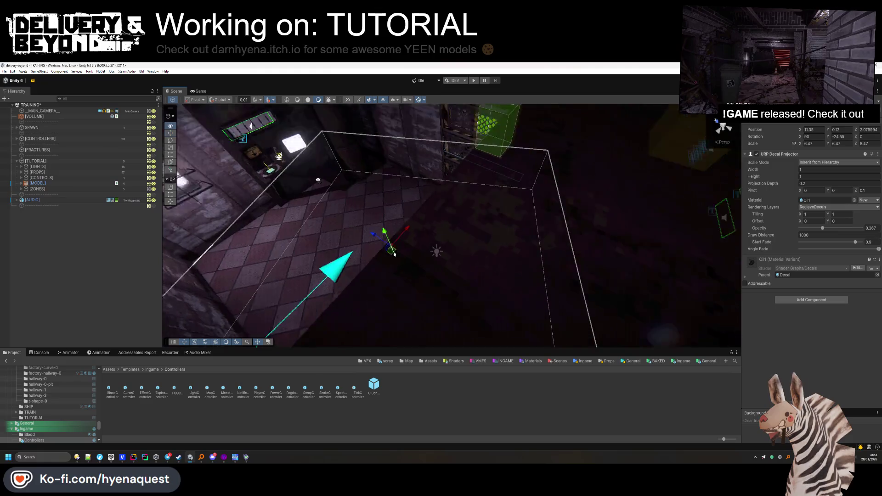
mouse_move(725, 263)
left_mouse_down()
mouse_move(248, 194)
mouse_move(346, 247)
left_mouse_up()
mouse_move(481, 227)
left_mouse_down()
mouse_move(522, 230)
mouse_move(252, 198)
left_mouse_up()
left_click(522, 231)
Paste a copy of the TV-DEPOSIT screen at the top of ZONE-DELIVER
left_click(283, 174)
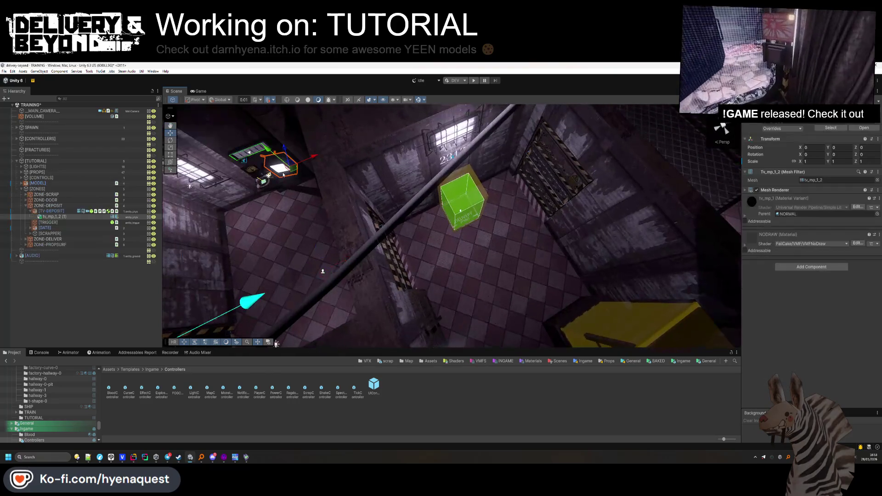
left_click(31, 211)
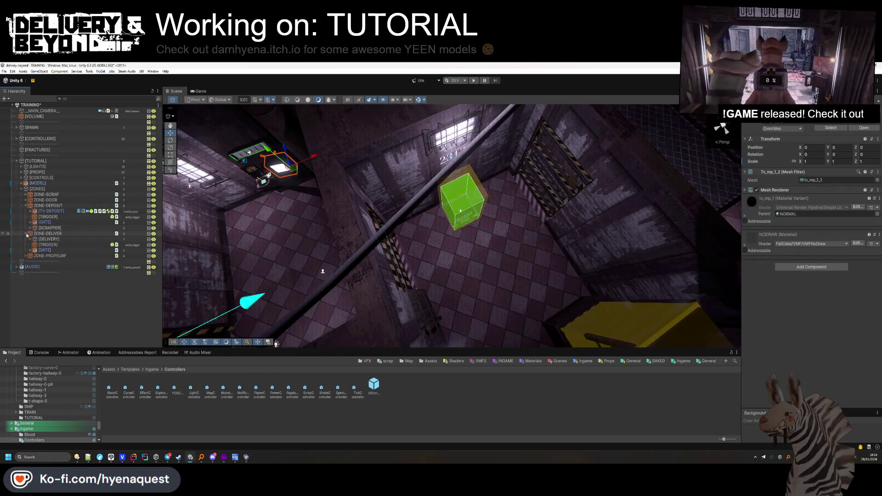
left_click(41, 211)
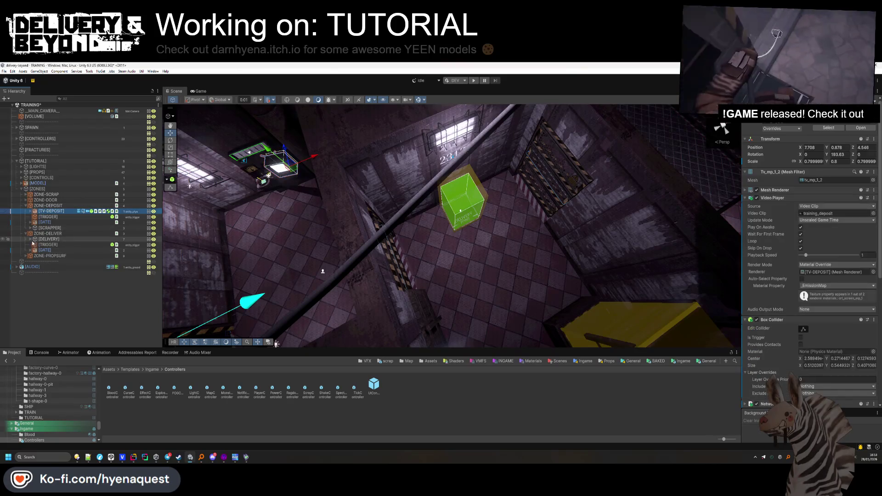
left_click(31, 239)
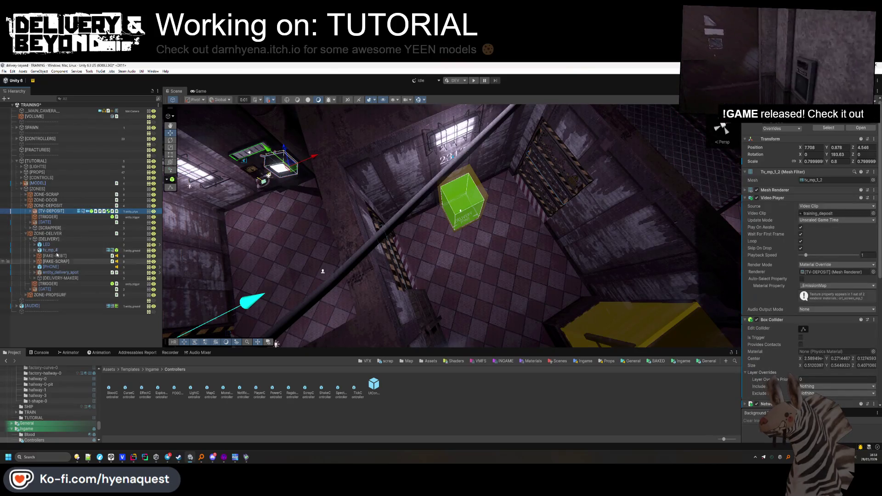
left_click(49, 239)
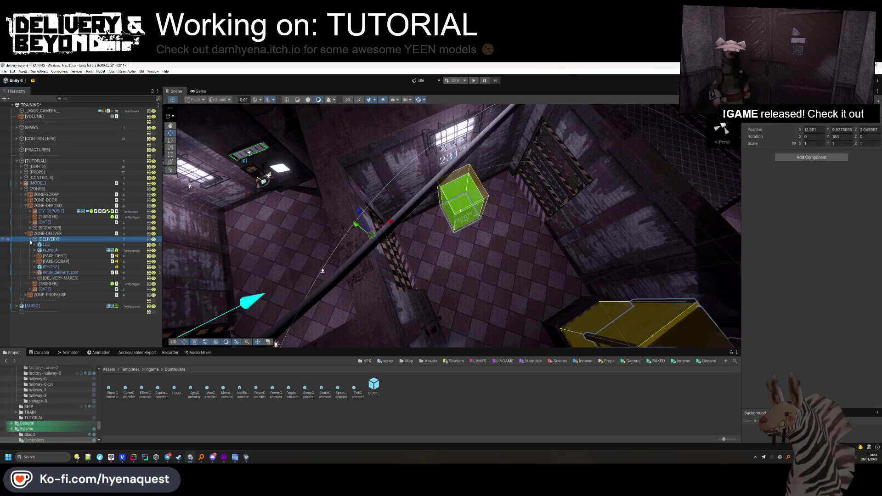
left_click(31, 240)
left_click(47, 234)
key("ctrl+shift+v")
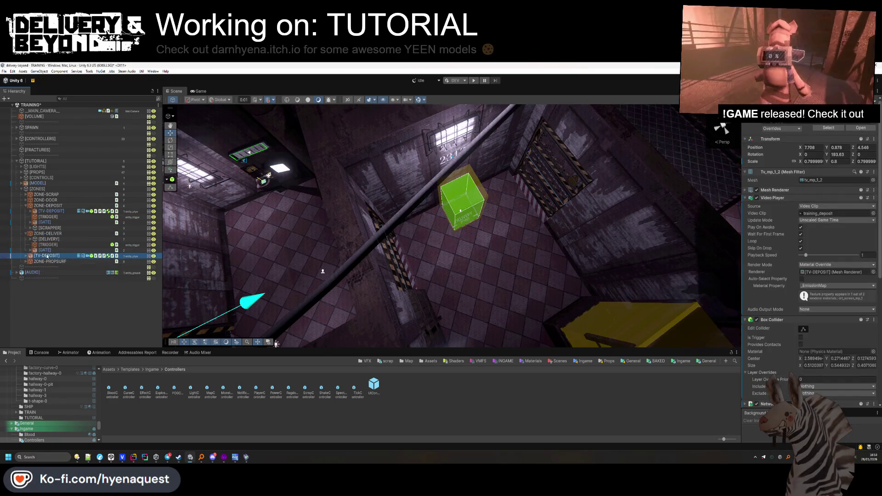
left_click_drag(54, 239, 53, 237)
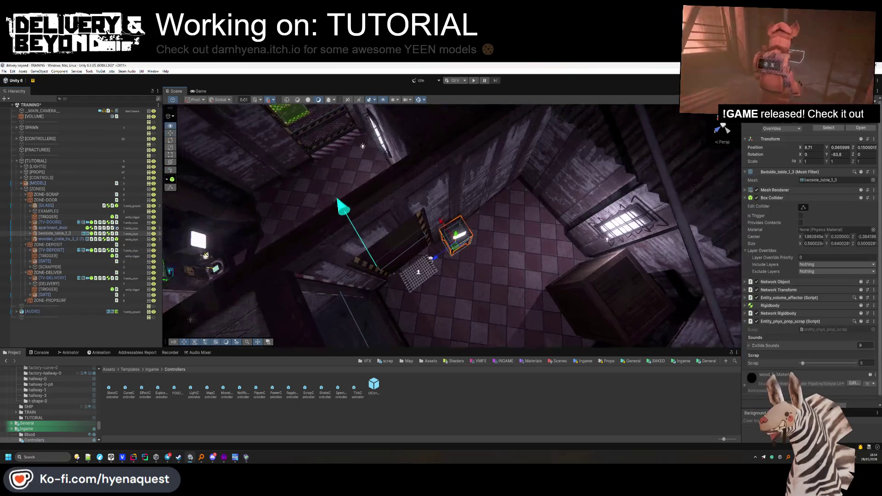
Duplicate the bedside table and move the copy under ZONE-DELIVER near the delivery area
left_click(520, 268)
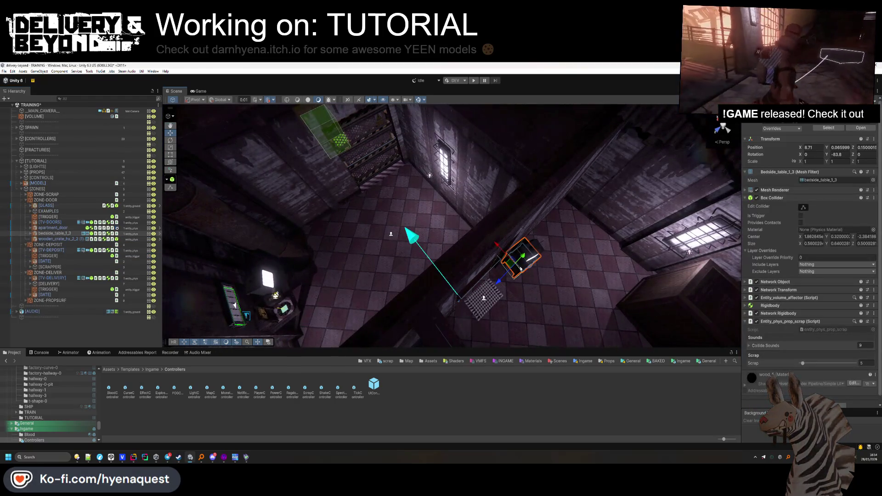
key("ctrl+d")
mouse_move(512, 265)
left_mouse_down()
mouse_move(349, 171)
mouse_move(346, 114)
mouse_move(335, 198)
left_mouse_up()
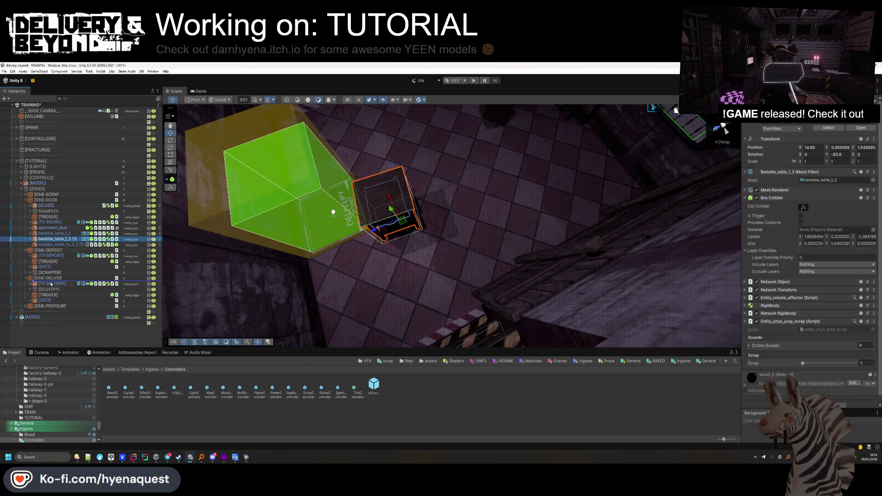
left_click_drag(51, 286, 52, 282)
mouse_move(395, 220)
left_mouse_down()
mouse_move(402, 244)
mouse_move(434, 157)
left_mouse_up()
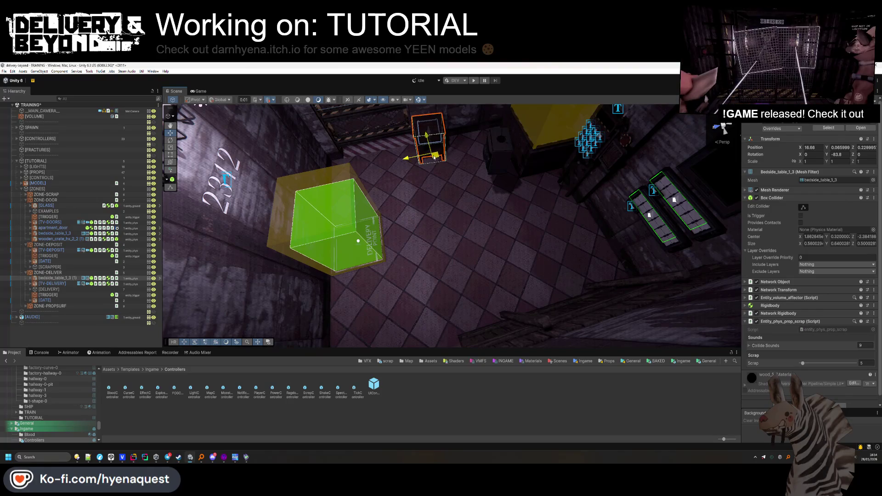
Turn the delivery TV to face the room and set it on the bedside table
left_click(507, 158)
left_click_drag(827, 154, 740, 210)
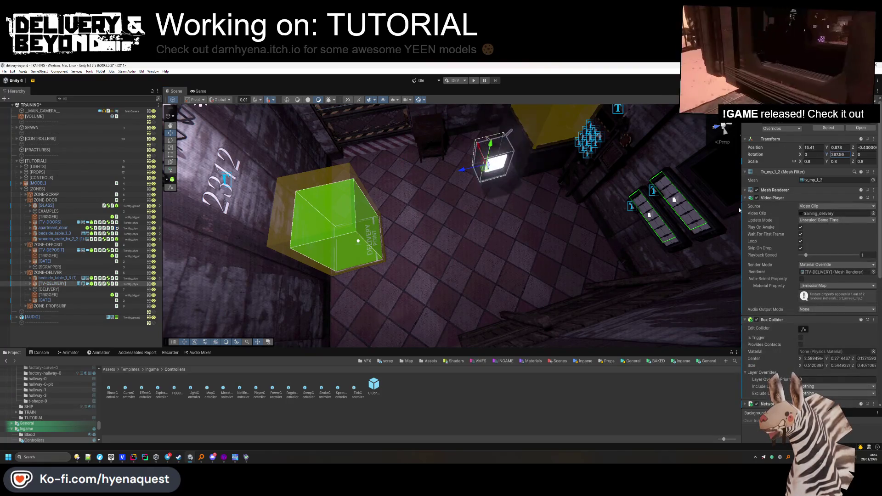
left_click_drag(487, 171, 430, 130)
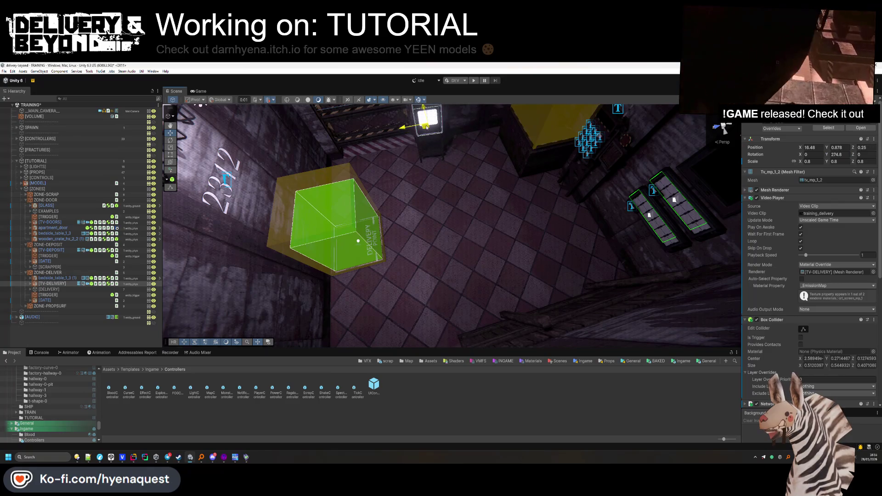
key("f")
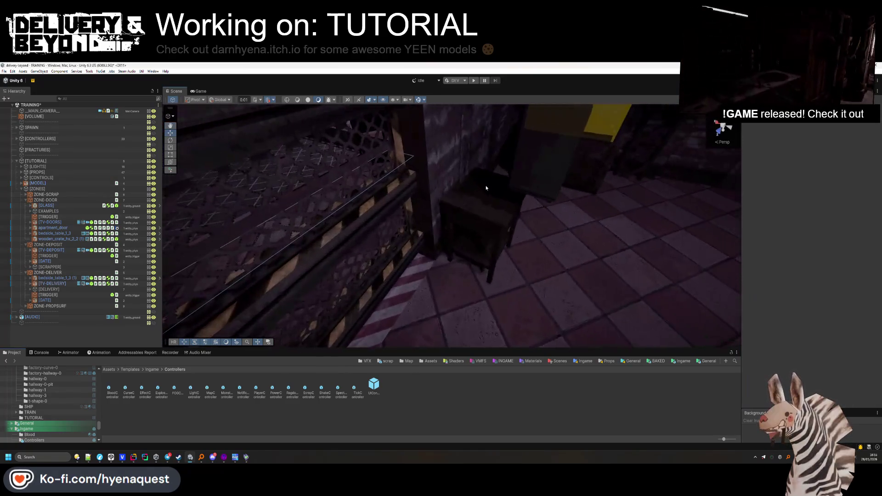
mouse_move(523, 174)
left_mouse_down()
mouse_move(389, 209)
mouse_move(365, 173)
mouse_move(384, 169)
mouse_move(390, 185)
mouse_move(481, 204)
mouse_move(446, 205)
mouse_move(454, 398)
left_mouse_up()
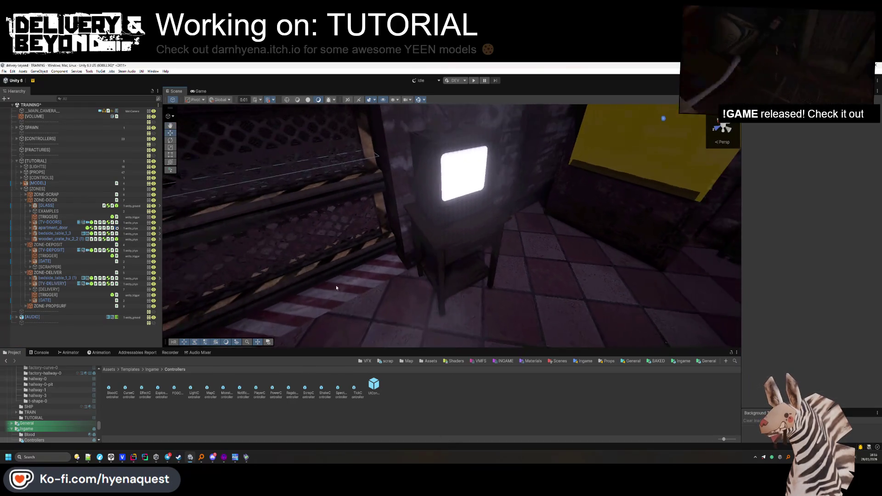
Check the TV and bedside table placement from several orbit angles
left_click(51, 284)
double_click(51, 283)
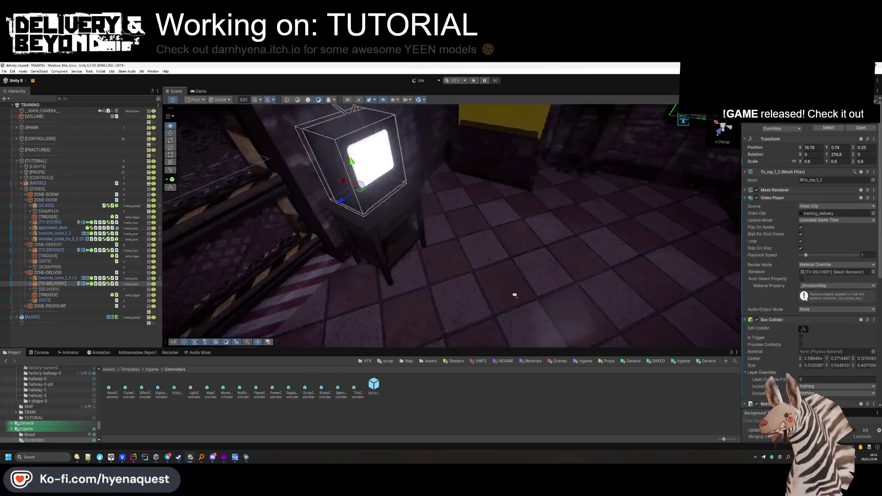
left_click(388, 220, "shift")
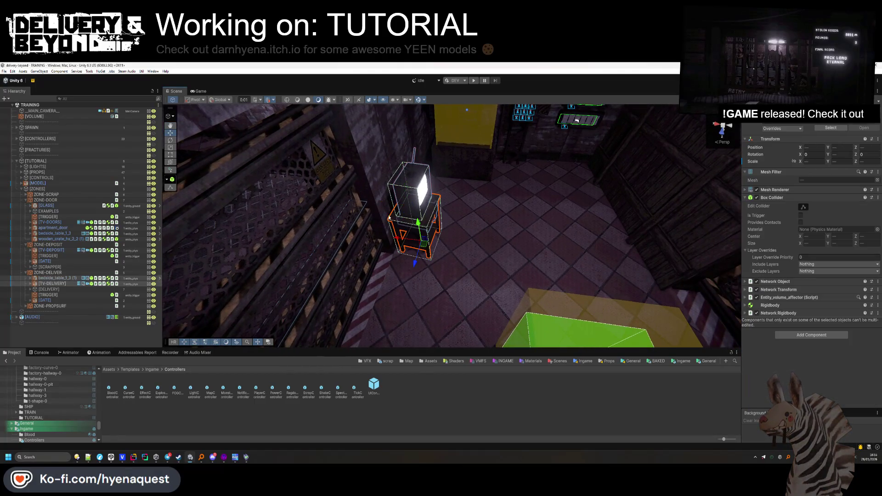
left_click(457, 271)
mouse_move(456, 272)
left_mouse_down()
mouse_move(346, 277)
mouse_move(414, 226)
left_mouse_up()
left_click(418, 221)
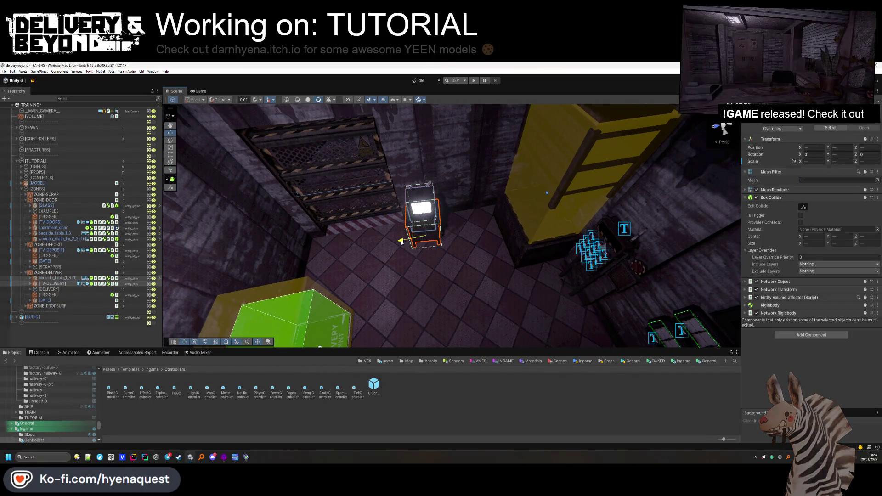
left_click(443, 411)
mouse_move(440, 276)
left_mouse_down()
mouse_move(536, 299)
mouse_move(489, 306)
left_mouse_up()
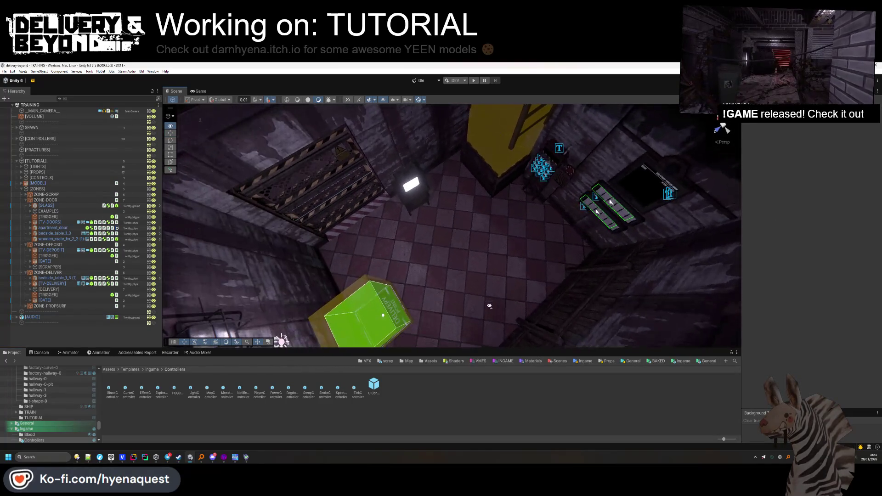
Collapse the ZONE-DEPOSIT, ZONE-DELIVER and ZONE-DOOR entries and open the play-mode scenarios list
left_click(25, 244)
left_click(25, 249)
left_click(26, 201)
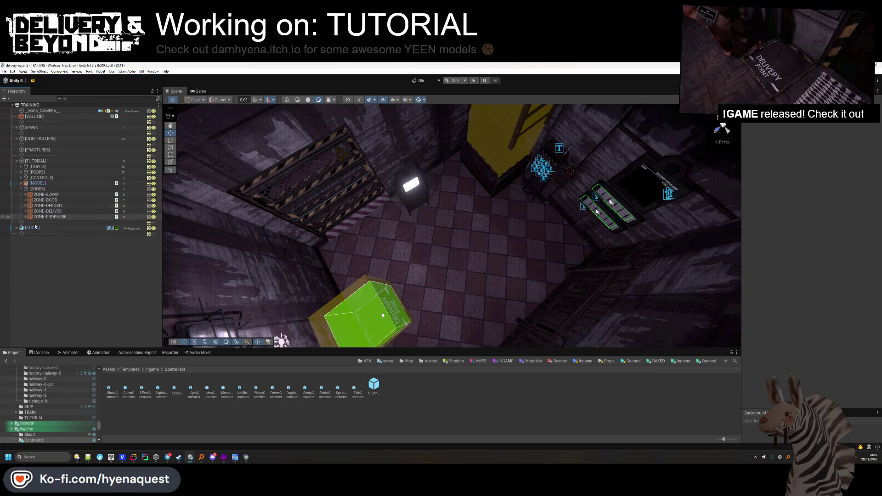
left_click(462, 81)
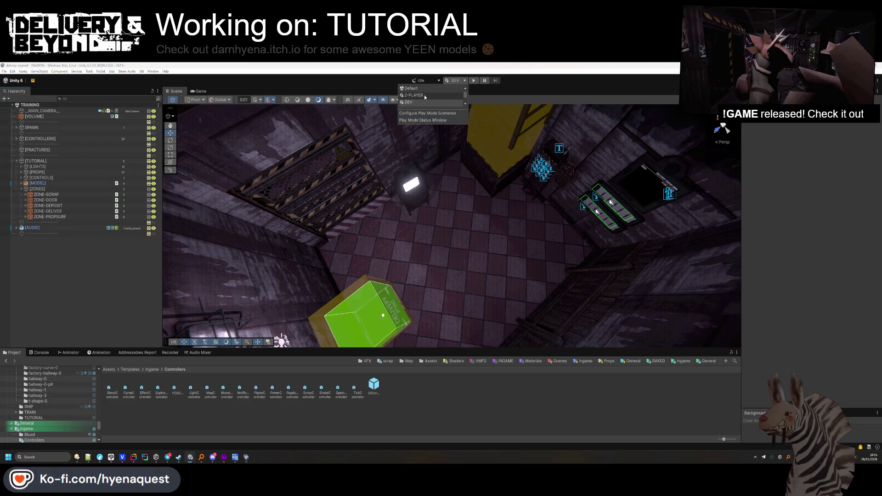
Play-test the TRAINING scenario, walking over to the corner crate
left_click(415, 102)
left_click(478, 80)
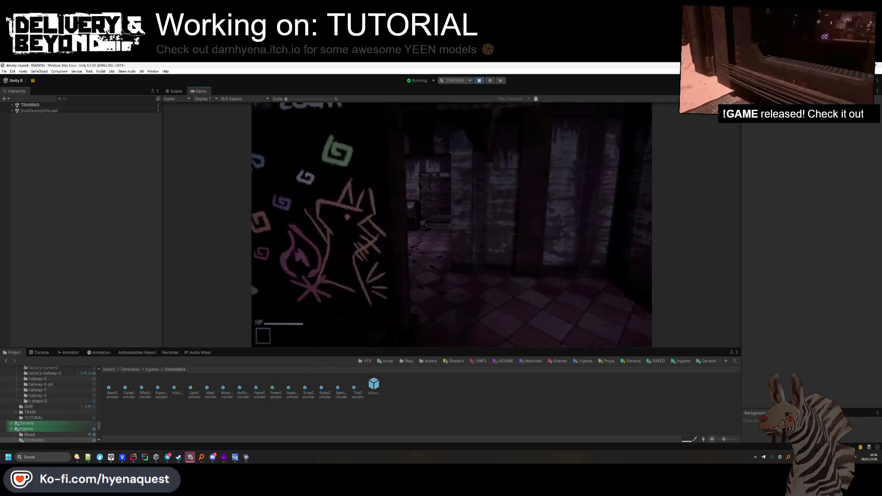
key("w")
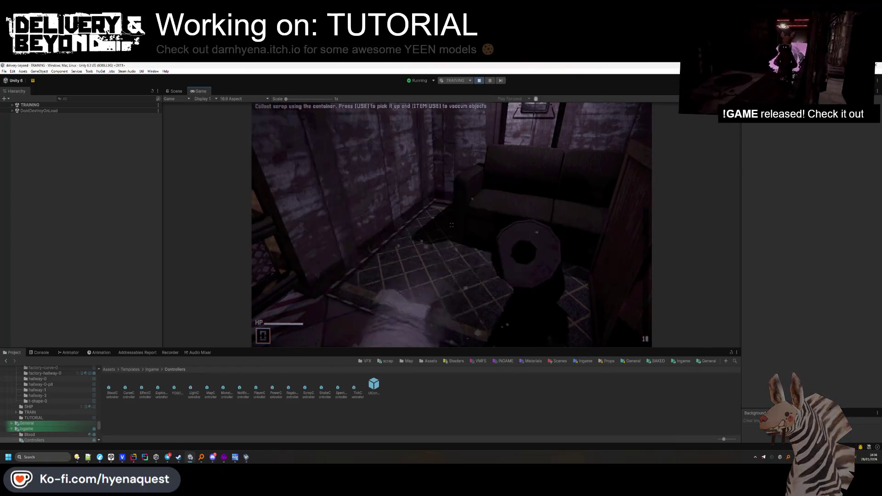
Review the in-game input settings keybind list, collect the scrap for +10, then stop play
key("Escape")
left_click(303, 202)
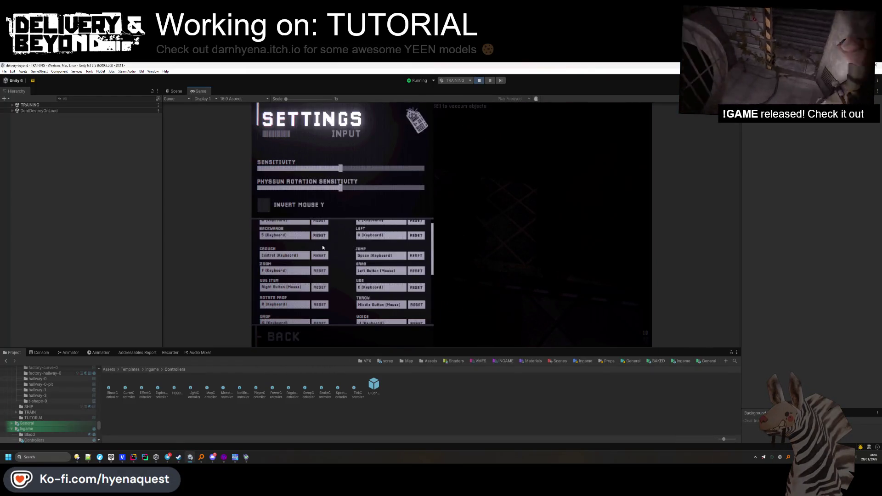
scroll(322, 248, "down", 10)
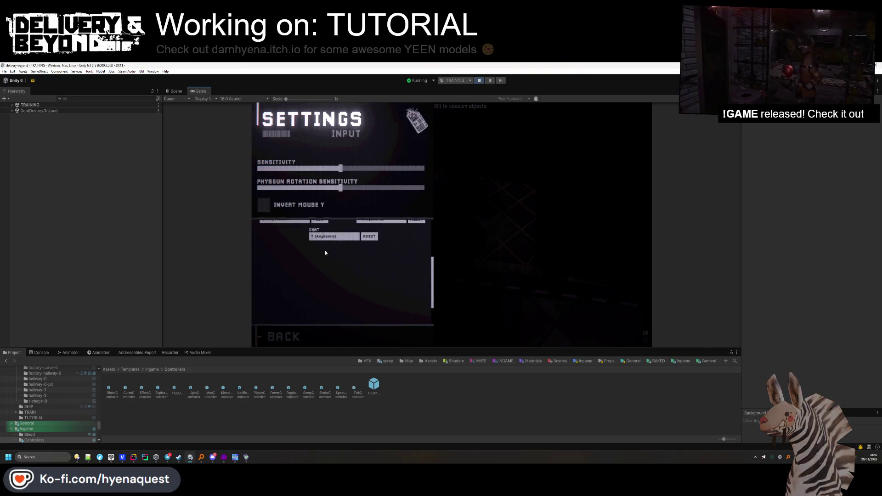
scroll(326, 252, "up", 10)
left_click(283, 337)
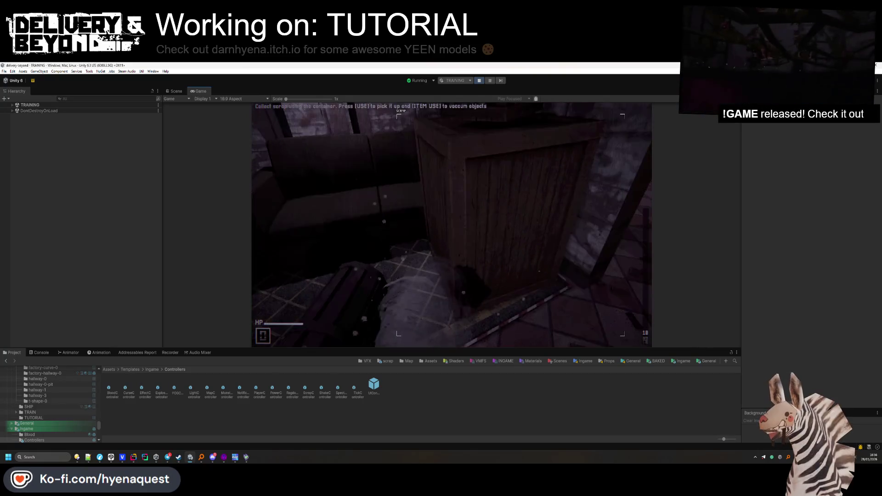
key("e")
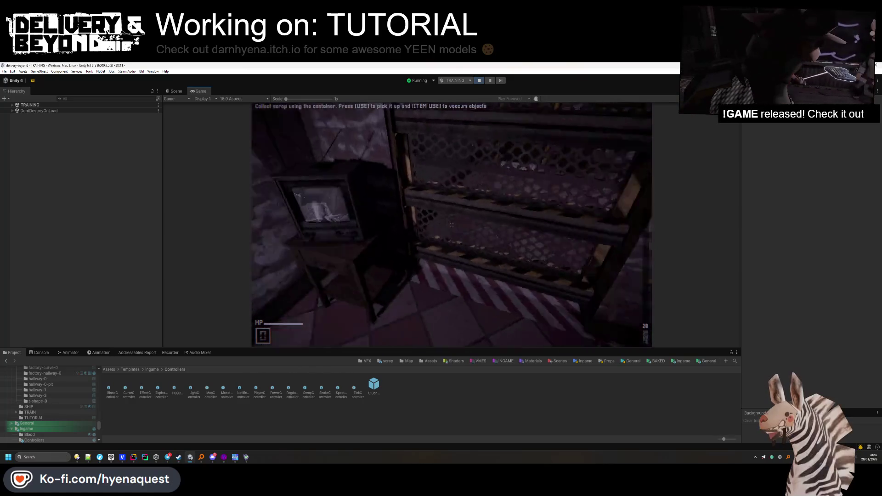
left_click(478, 81)
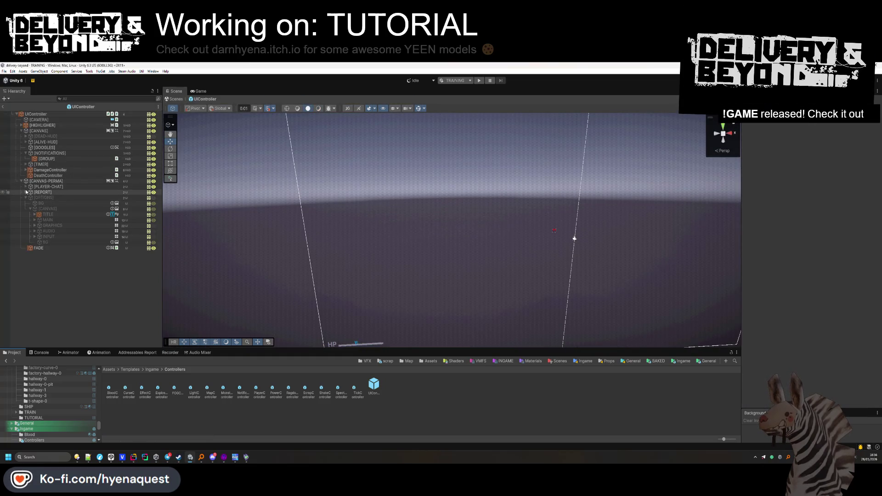
Activate [OPTIONS] and its INPUT panel, and deactivate the MAIN panel
left_click(47, 209)
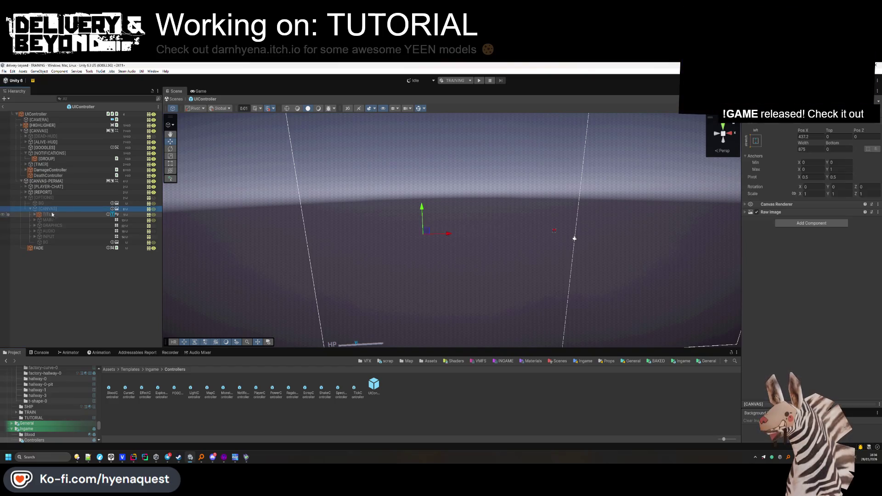
left_click(574, 239)
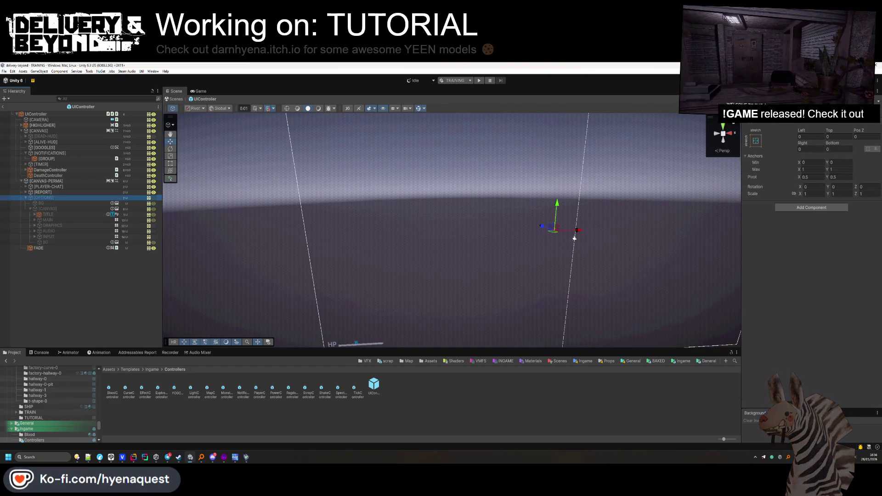
key("alt+shift+a")
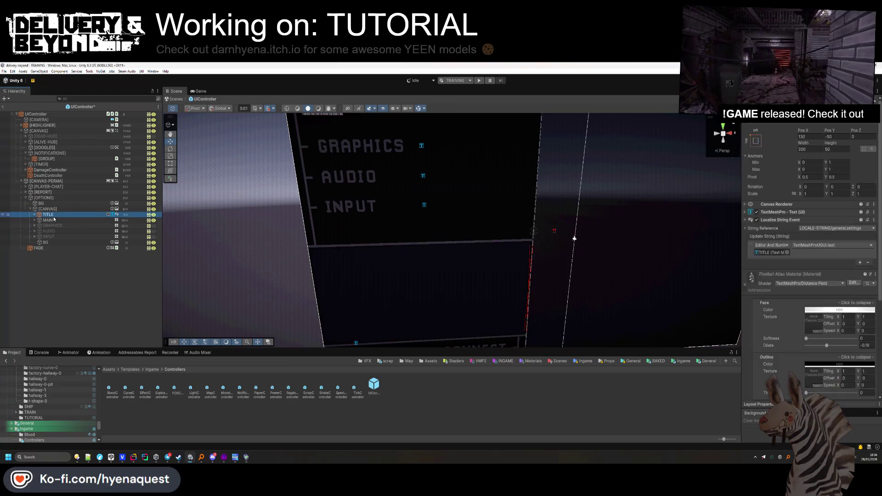
left_click(48, 236)
key("alt+shift+a")
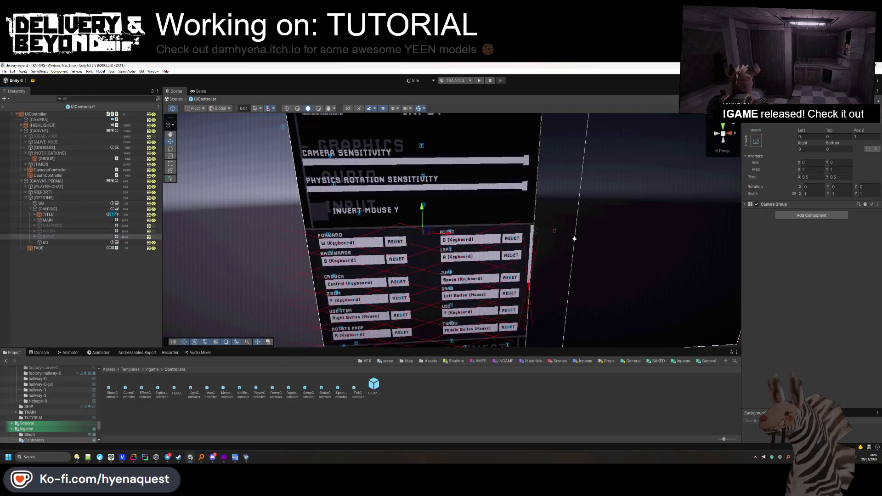
key("Up")
key("Up")
key("Up")
key("alt+shift+a")
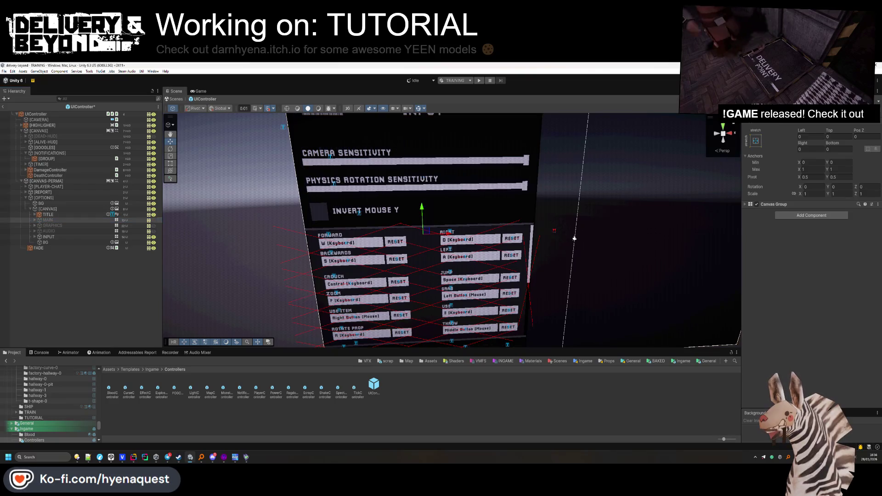
key("Down")
key("Down")
key("Down")
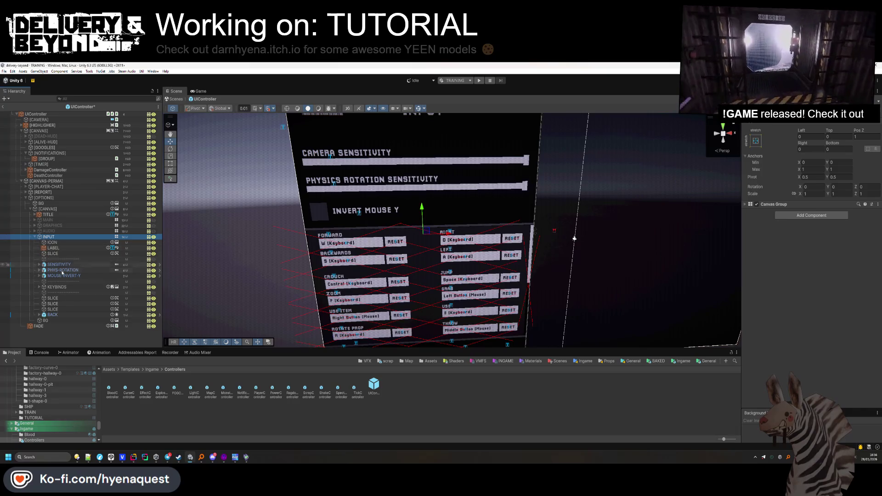
Scrub the KEYBINDS > Viewport > Content height from 300 down to about 120
left_click(54, 288)
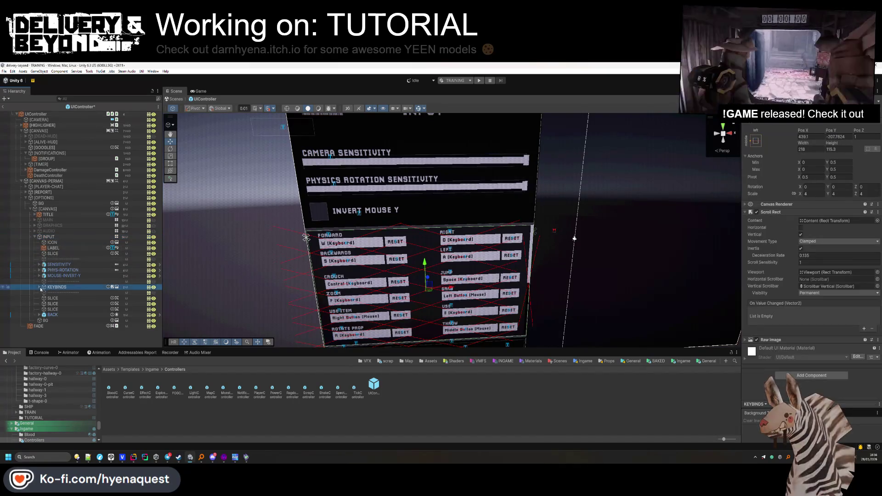
key("f")
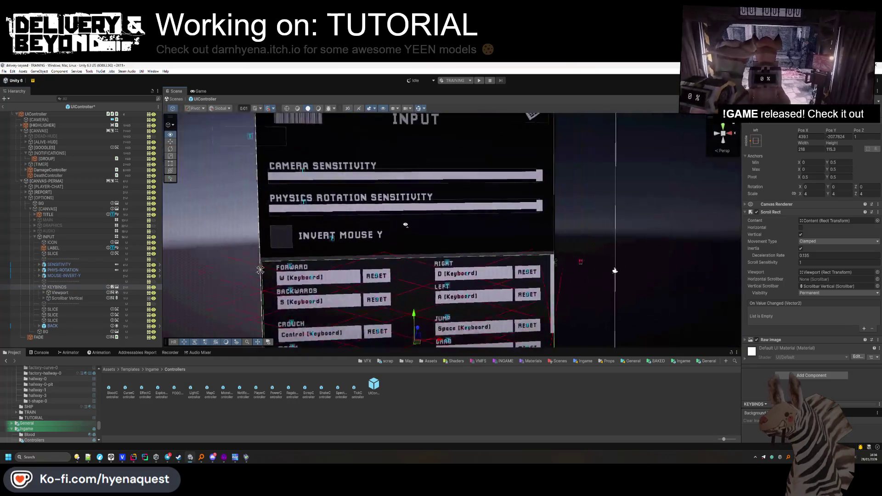
left_click(58, 293)
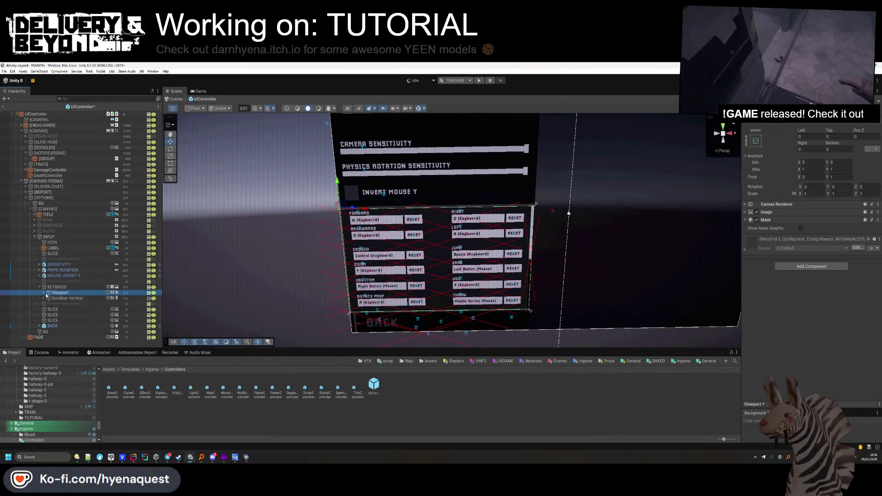
left_click(61, 298)
key("f")
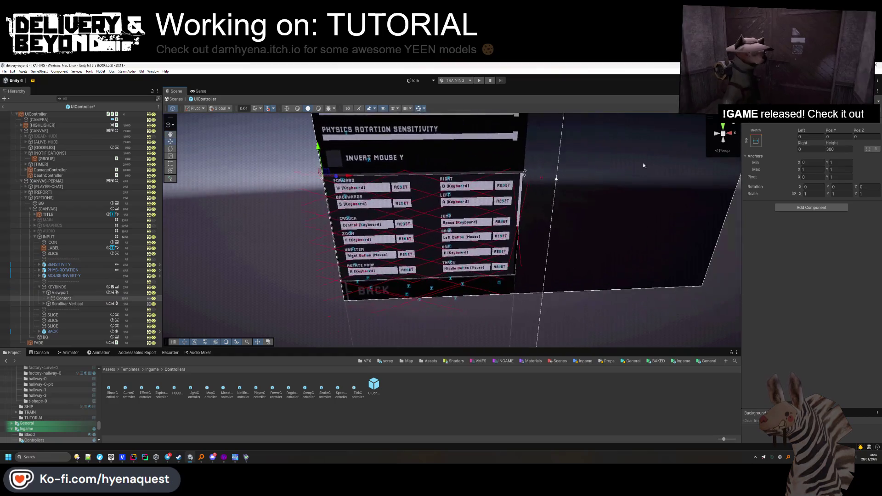
mouse_move(831, 144)
left_mouse_down()
mouse_move(270, 170)
mouse_move(704, 164)
mouse_move(659, 164)
left_mouse_up()
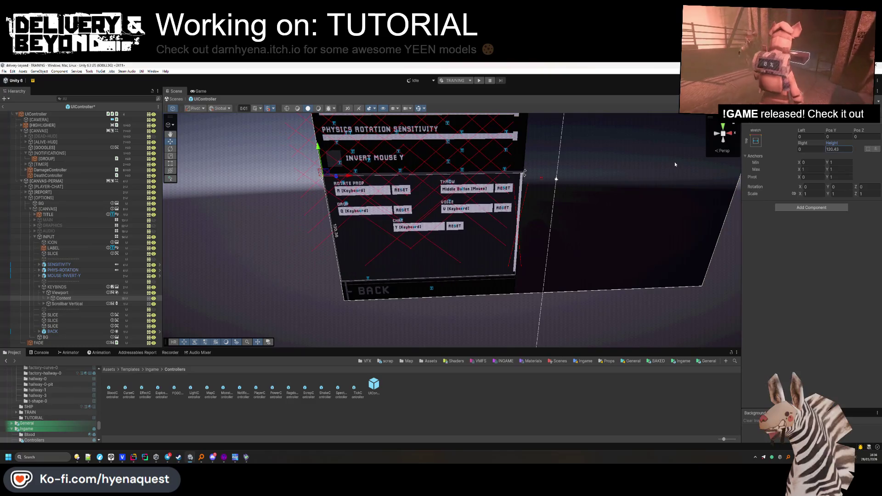
left_click(312, 216)
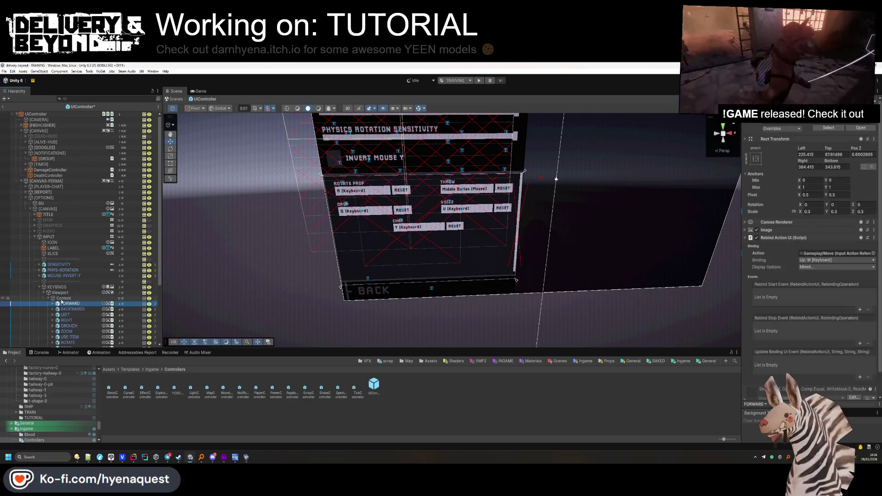
Set the keybinds Content height to 150 and move the FORWARD–CHAT entries to the list top
left_click(65, 300, "shift")
key("f")
mouse_move(430, 213)
left_mouse_down()
mouse_move(429, 298)
mouse_move(435, 289)
left_mouse_up()
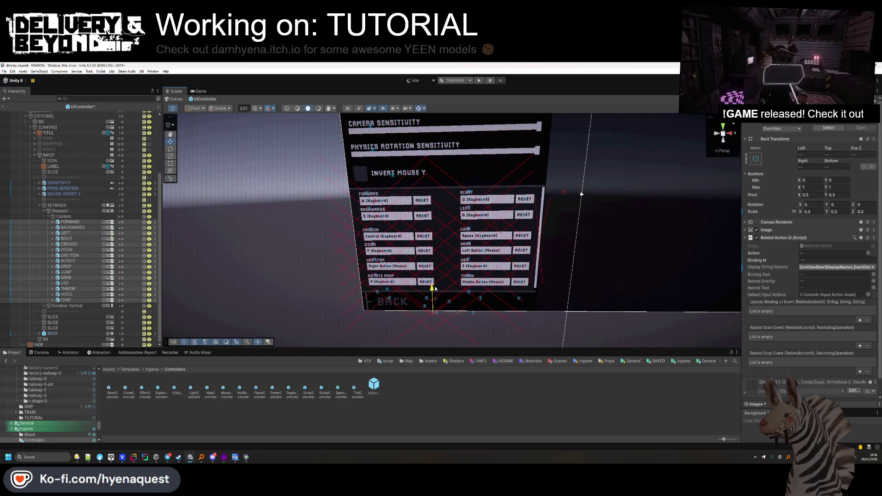
left_click(69, 217)
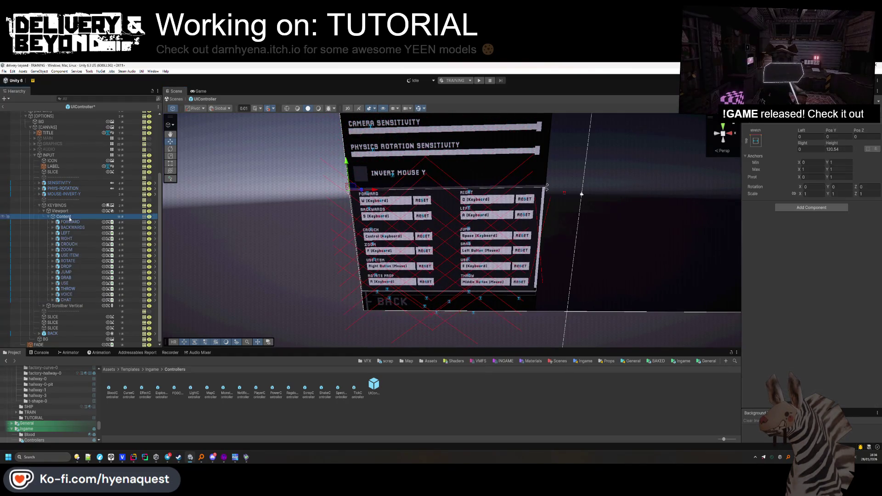
left_click_drag(832, 146, 844, 149)
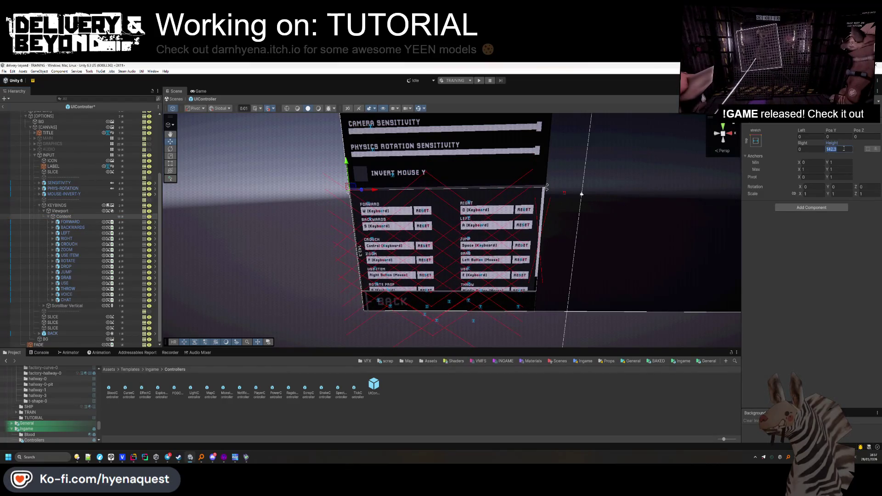
type("1")
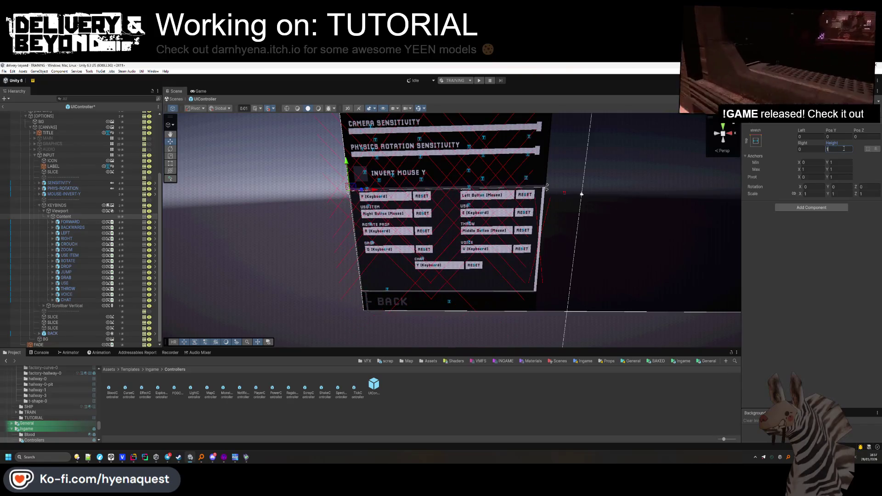
type("50")
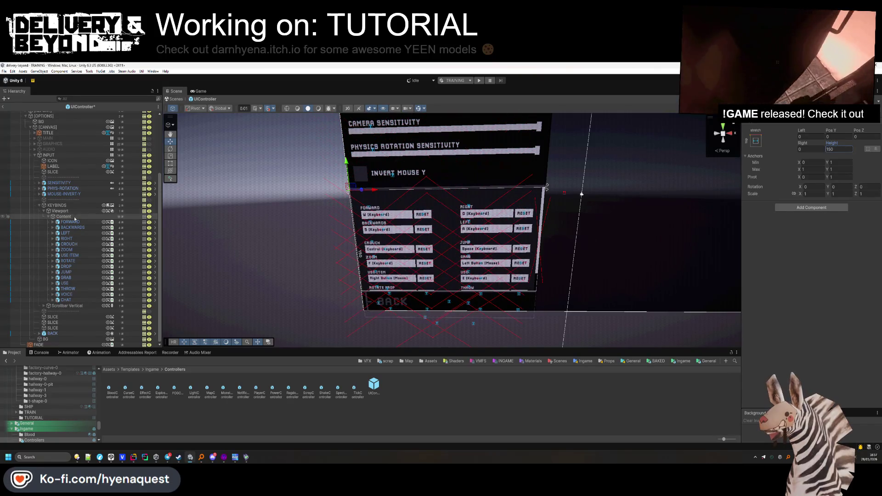
left_click_drag(538, 294, 362, 209)
mouse_move(435, 298)
left_mouse_down()
mouse_move(435, 278)
mouse_move(435, 288)
left_mouse_up()
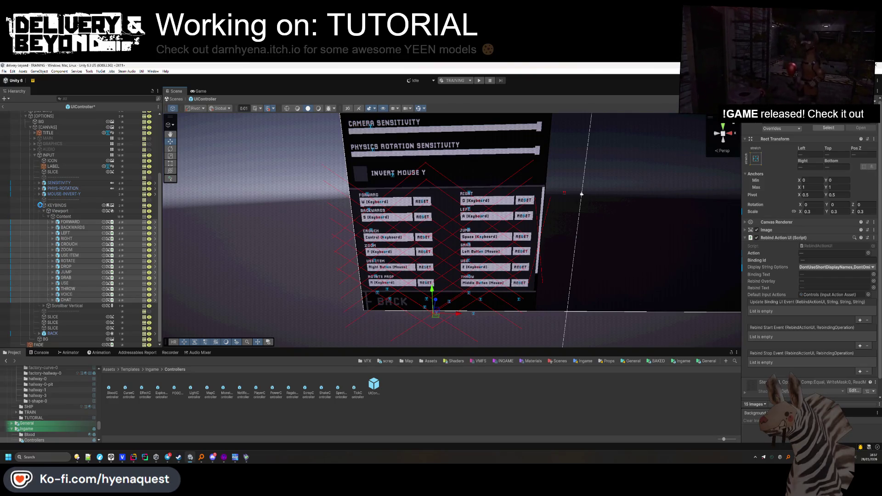
Deactivate INPUT, reactivate MAIN and hide the whole [OPTIONS] menu
left_click(39, 205)
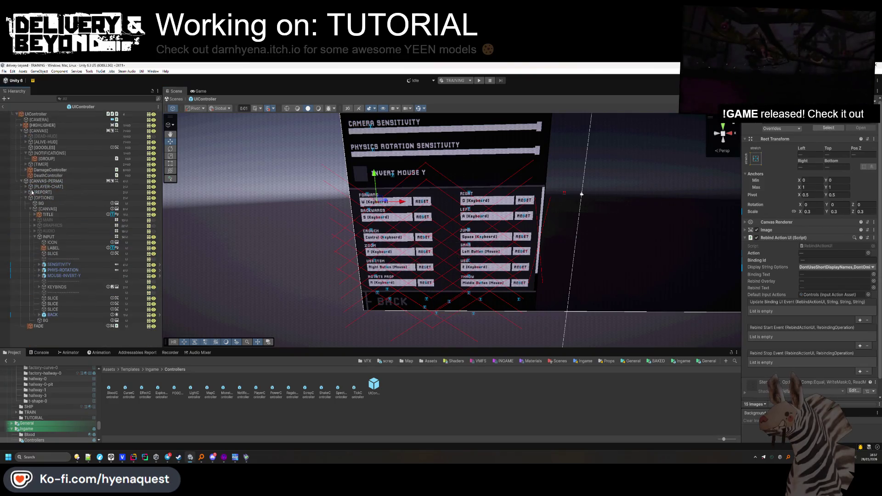
left_click(35, 237)
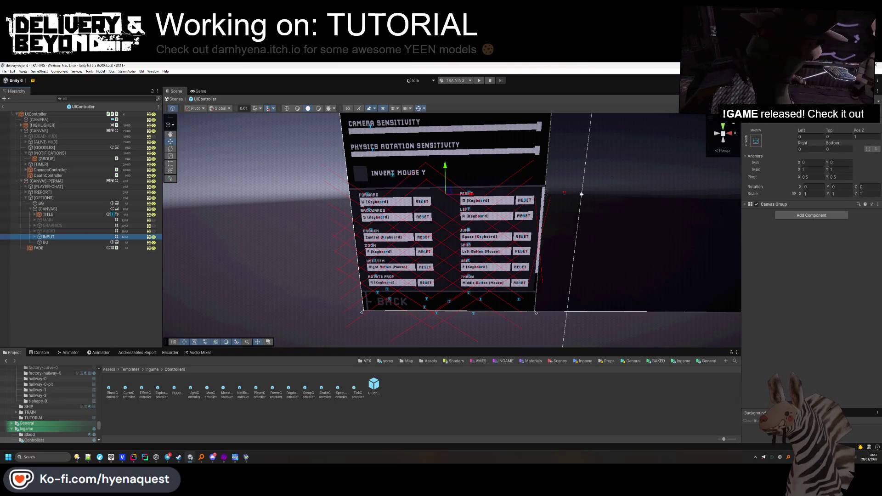
key("alt+shift+a")
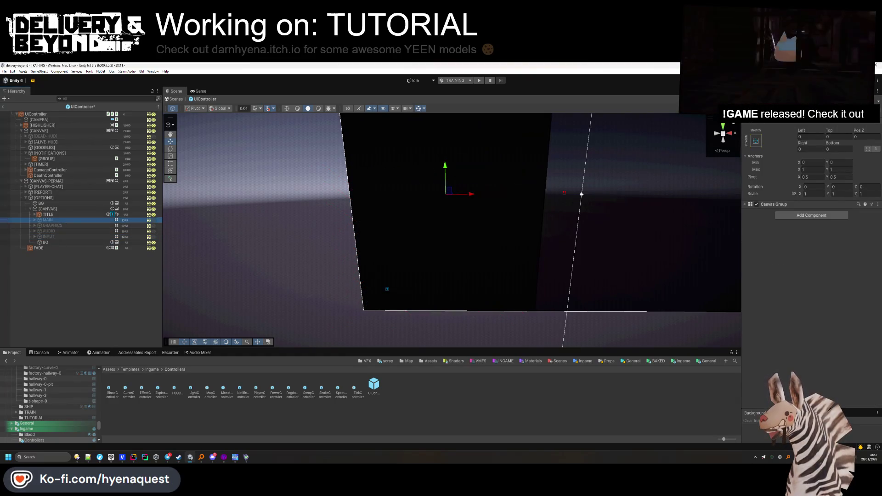
key("alt+shift+a")
left_click(44, 198)
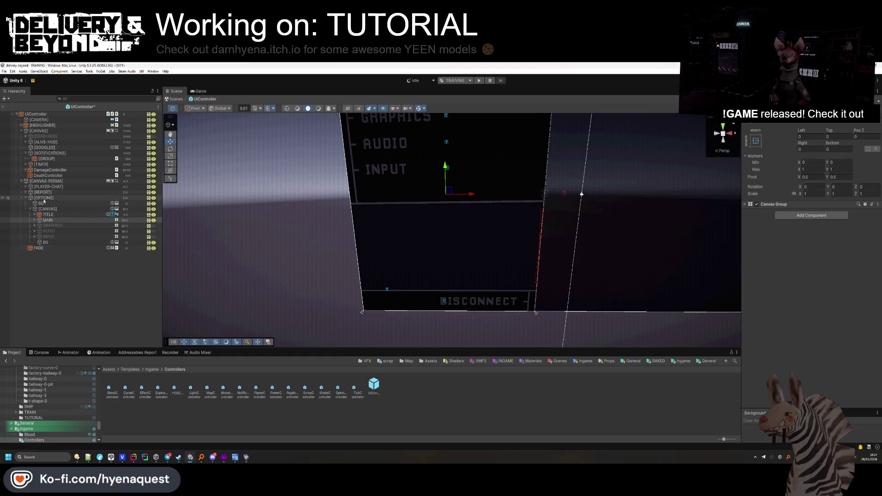
key("alt+shift+a")
left_click(582, 194)
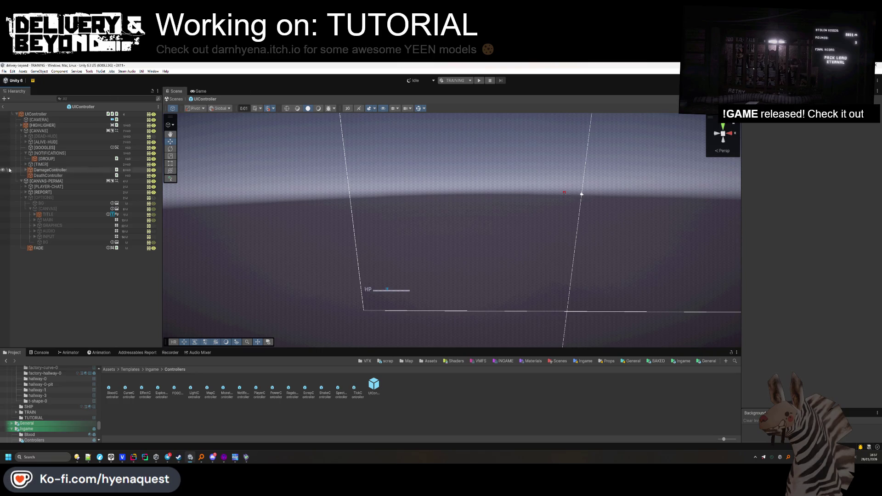
Leave the UIController prefab for the TRAINING scene and start Play mode with Ctrl+P
left_click(4, 107)
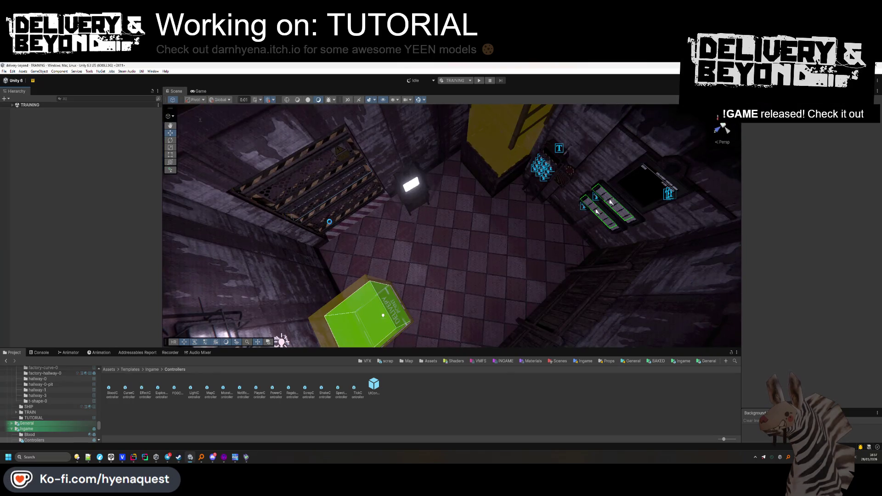
key("ctrl+p")
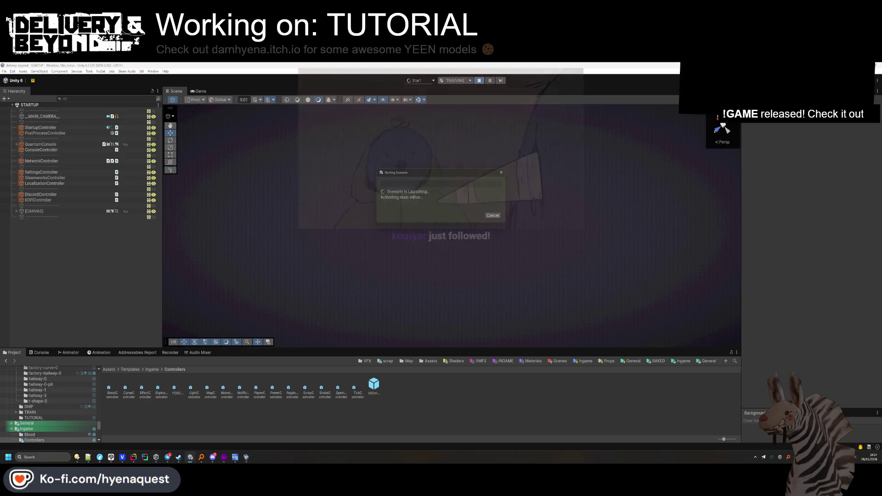
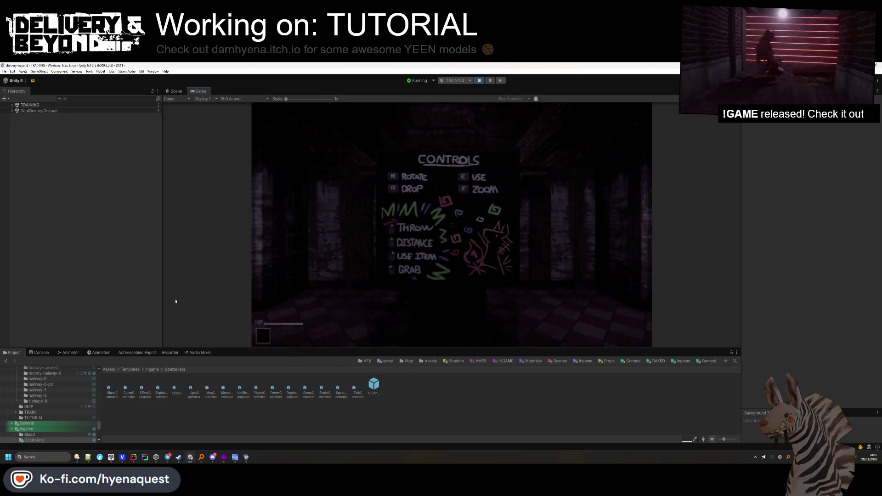
Walk into the tutorial's shelf room, review the in-game Input settings, then stop play mode
left_click(175, 302)
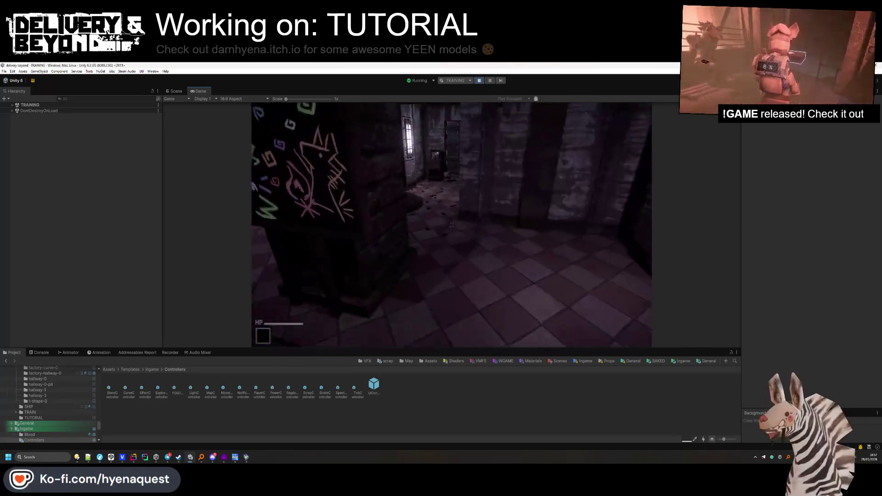
key("w")
key("w")
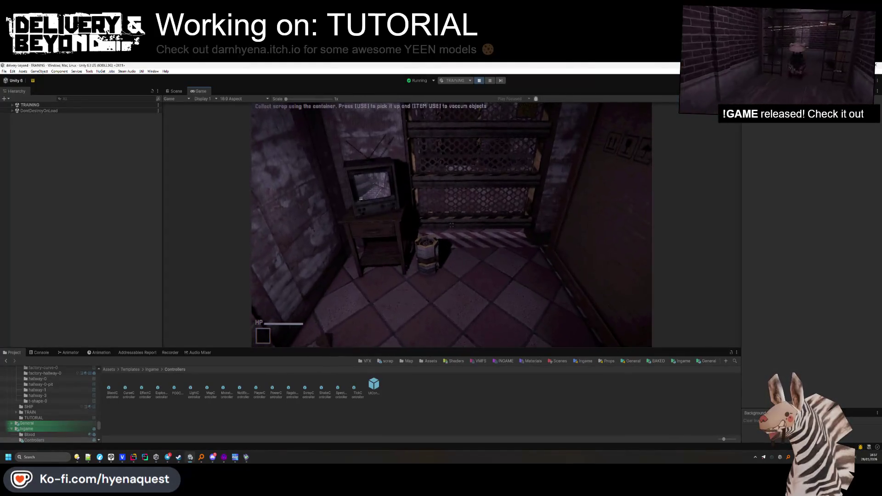
key("Escape")
left_click(294, 203)
scroll(333, 280, "down", 1)
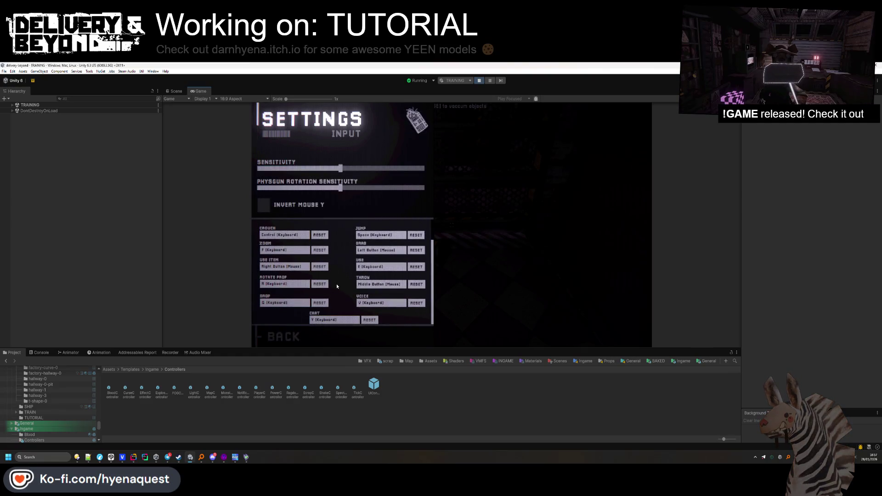
key("Escape")
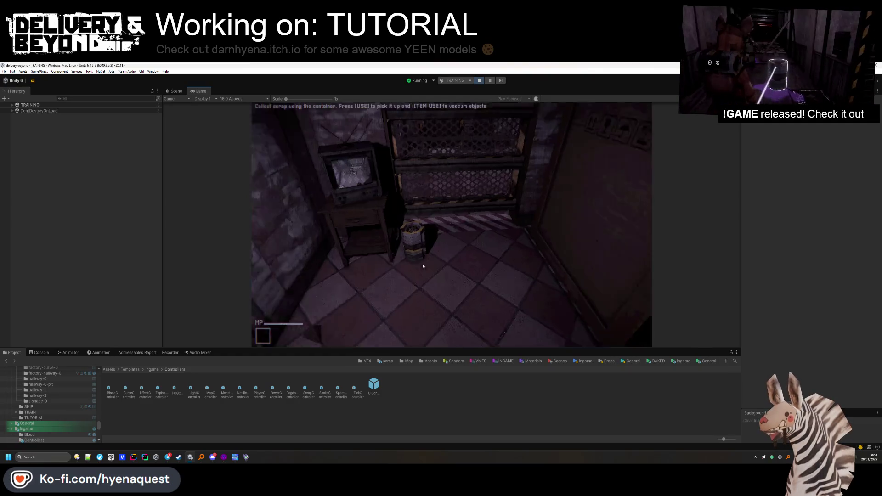
key("Escape")
left_click(479, 82)
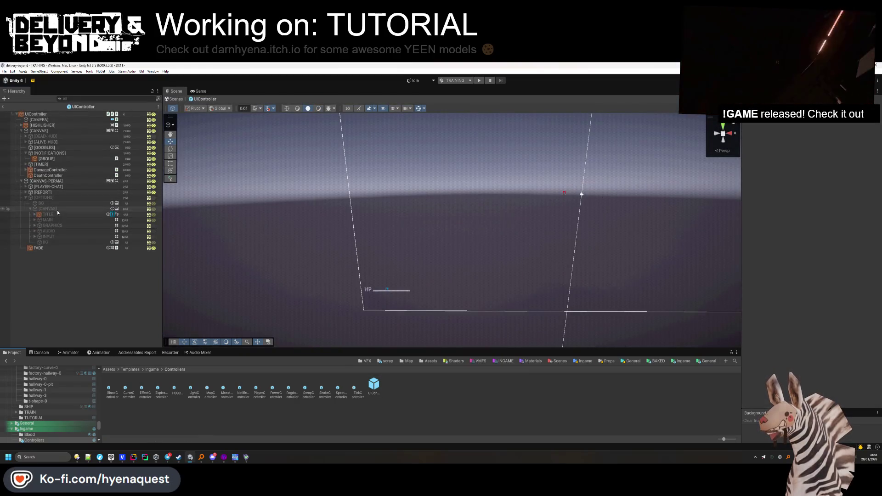
Make the OPTIONS menu visible, hide the MAIN page and show the INPUT page with KEYBINDS expanded
left_click(57, 209)
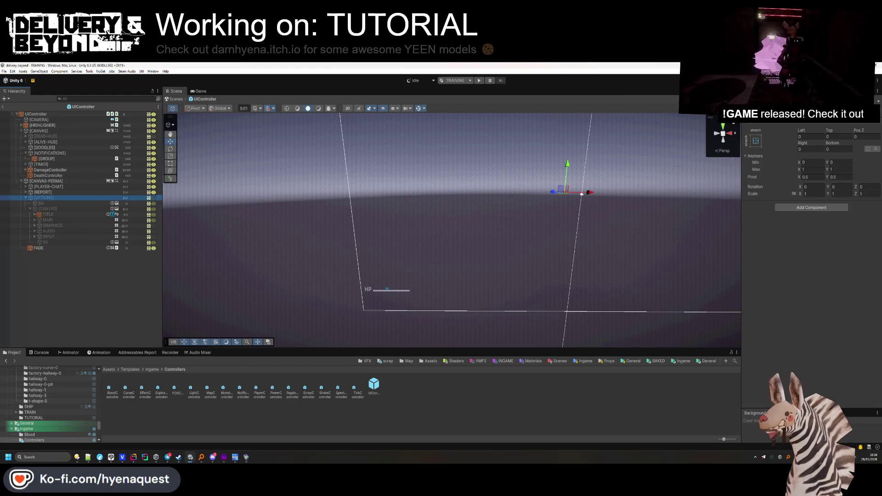
left_click(751, 98)
left_click(64, 223)
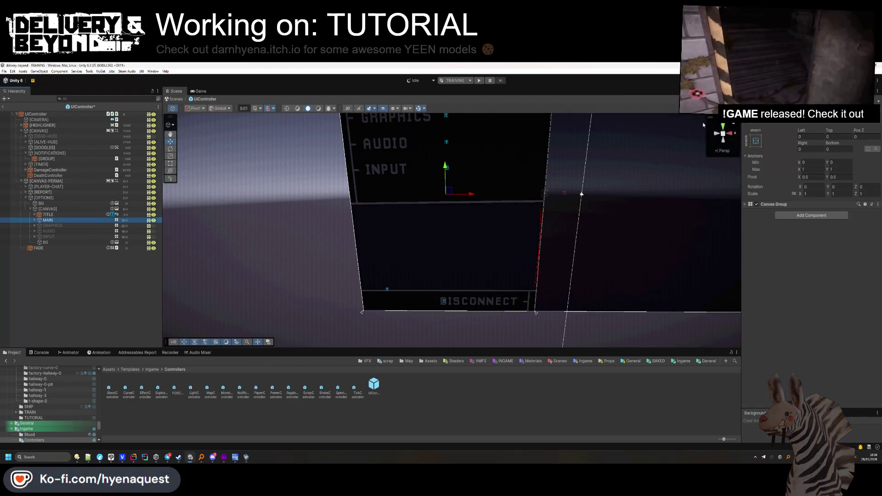
key("alt+shift+a")
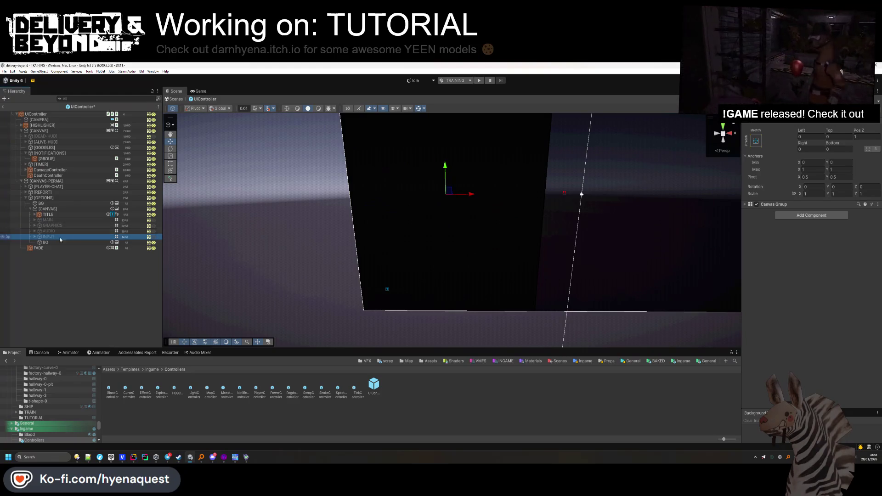
key("alt+shift+a")
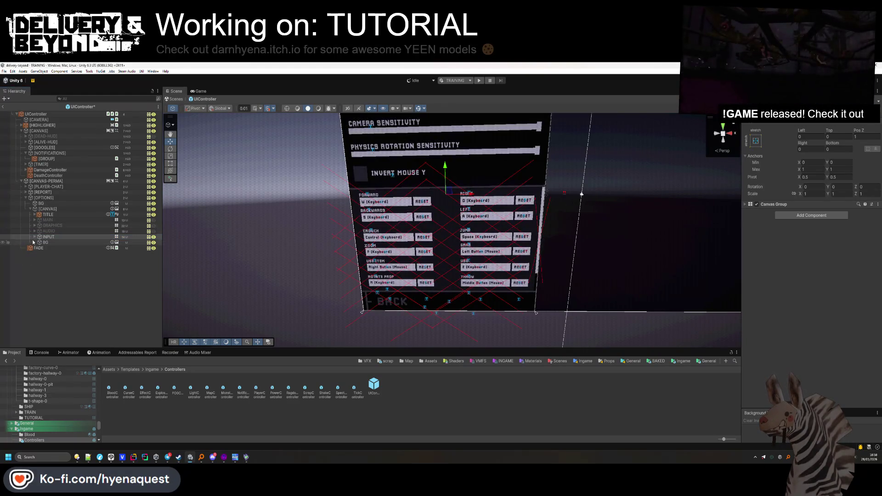
key("Right")
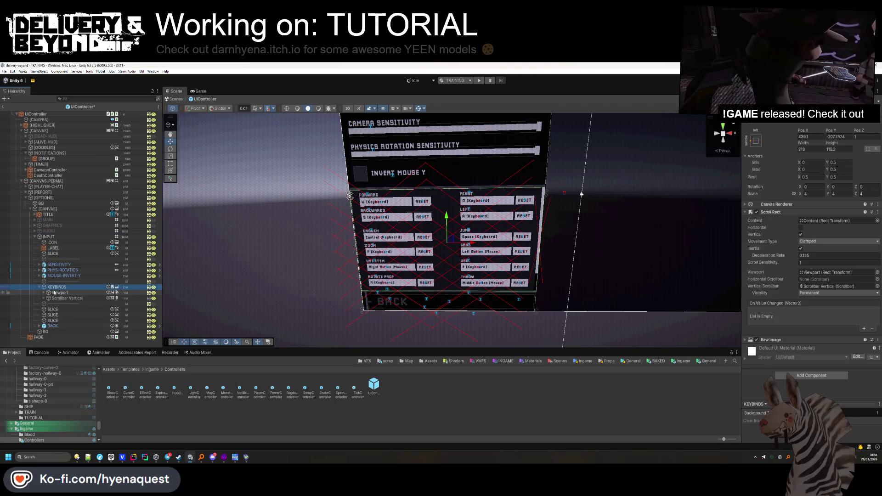
Set the keybinds Content object's height to 160
left_click(45, 299)
left_click(47, 294)
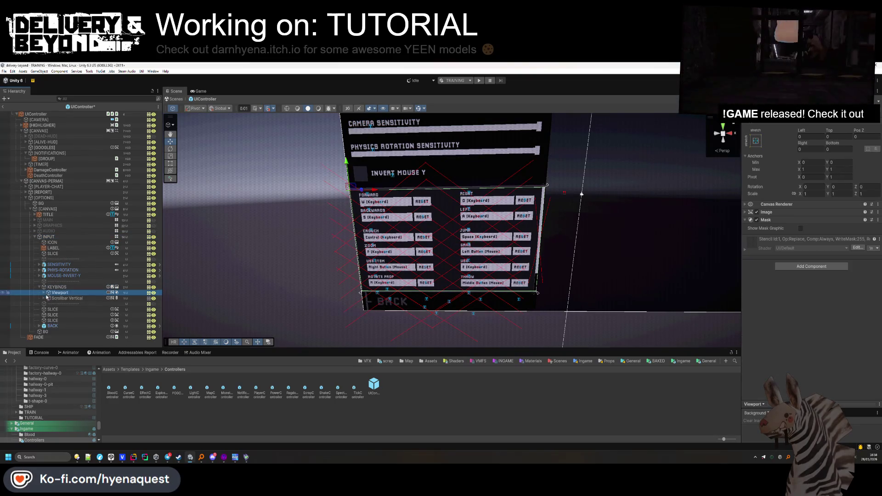
left_click(51, 298)
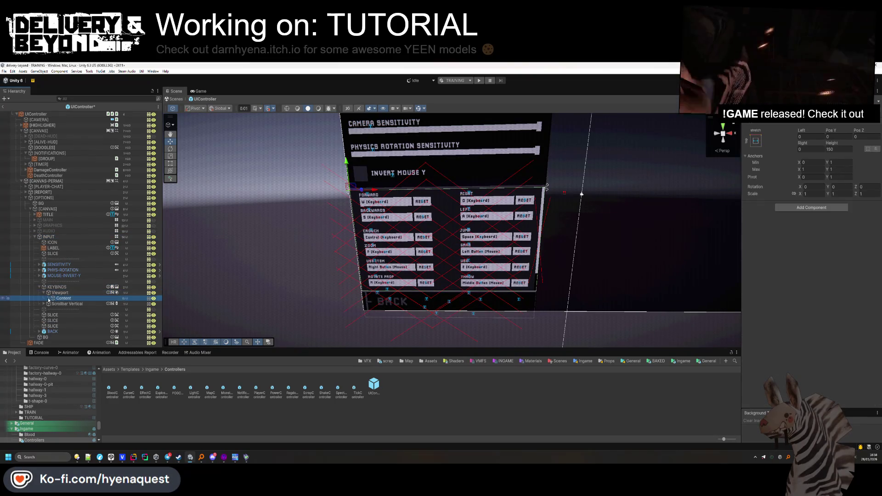
left_click_drag(844, 144, 846, 144)
left_click(842, 148)
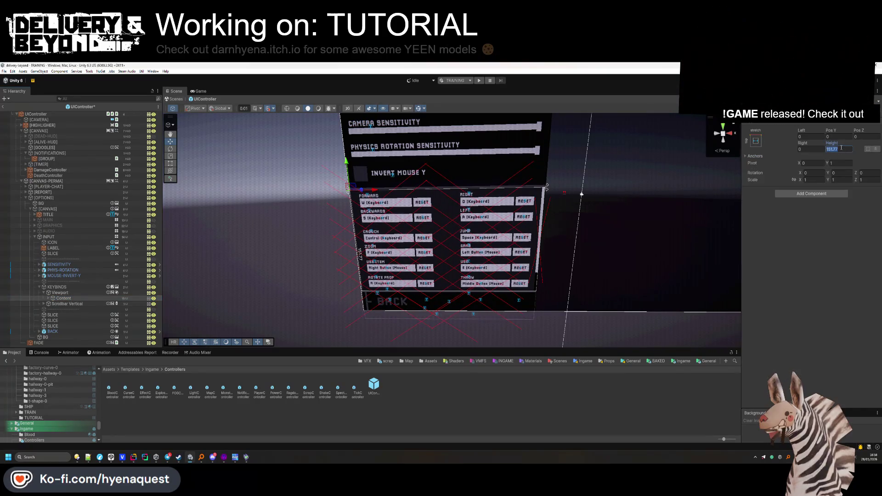
type("152")
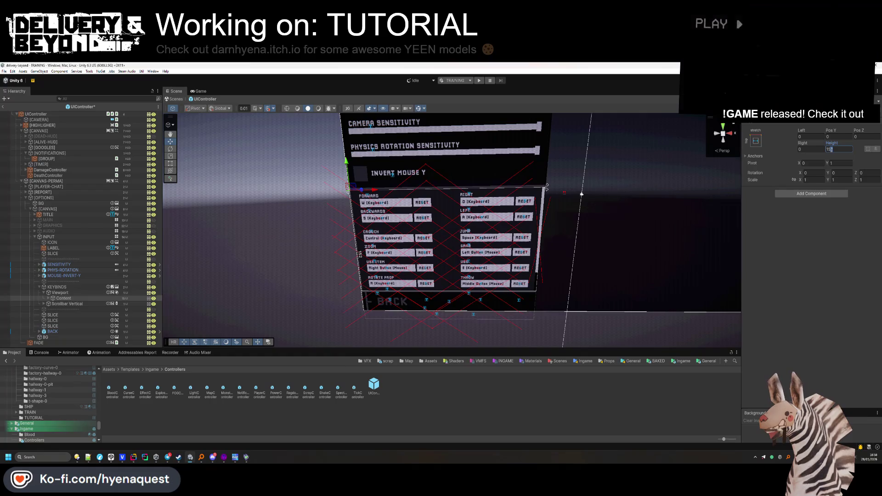
left_click(832, 150)
type("153")
key("BackSpace")
key("BackSpace")
type("60")
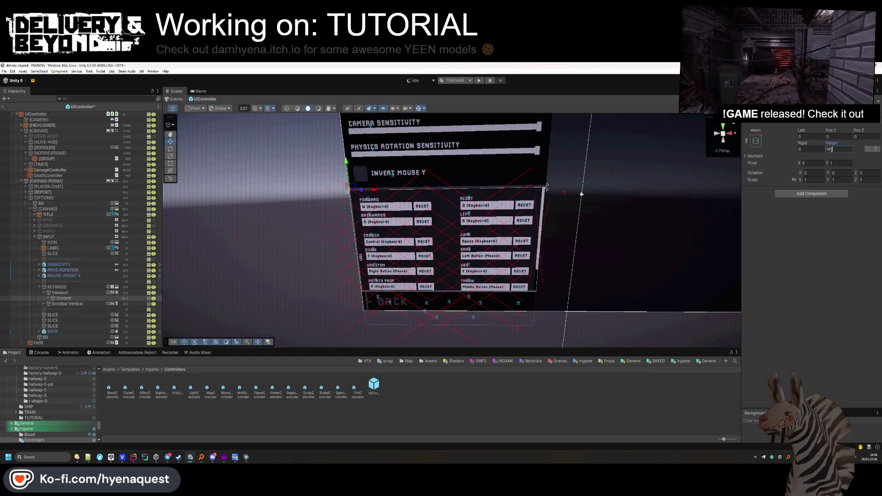
Shift the keybind rows FORWARD through CHAT slightly up in the panel
left_click(48, 299)
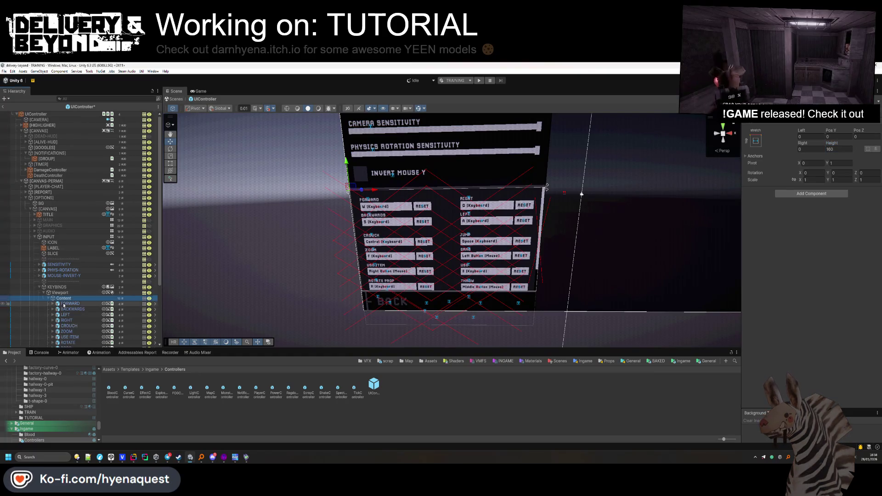
scroll(69, 230, "down", 3)
left_click(70, 222)
left_click(66, 300, "shift")
left_click_drag(433, 293, 432, 288)
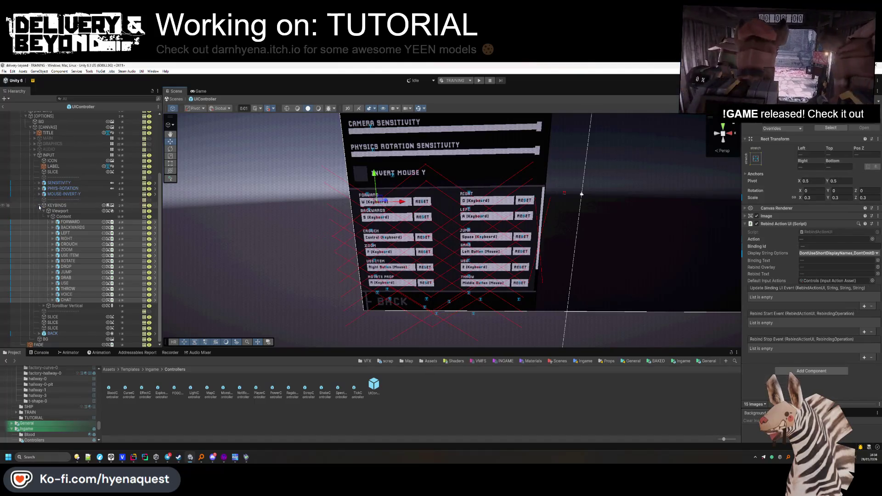
Hide the INPUT page and the whole OPTIONS menu, leave the UIController prefab and start play mode
left_click(39, 206)
left_click(49, 236)
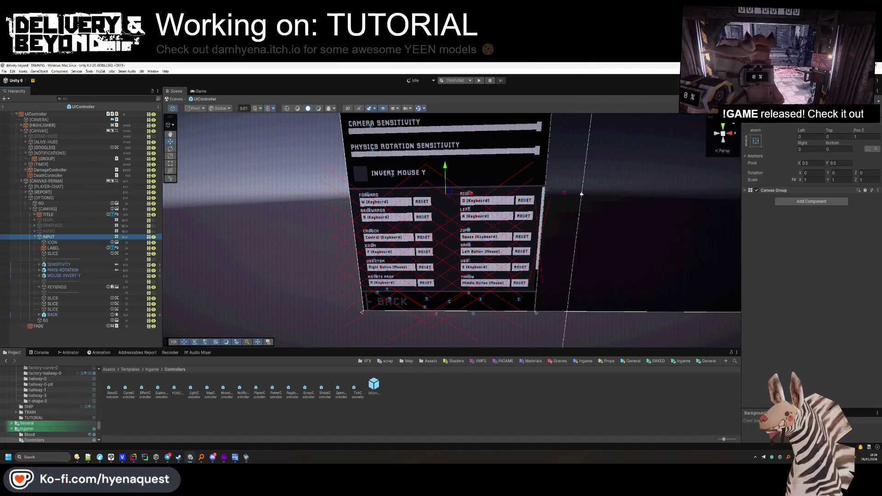
left_click(757, 102)
left_click(53, 222)
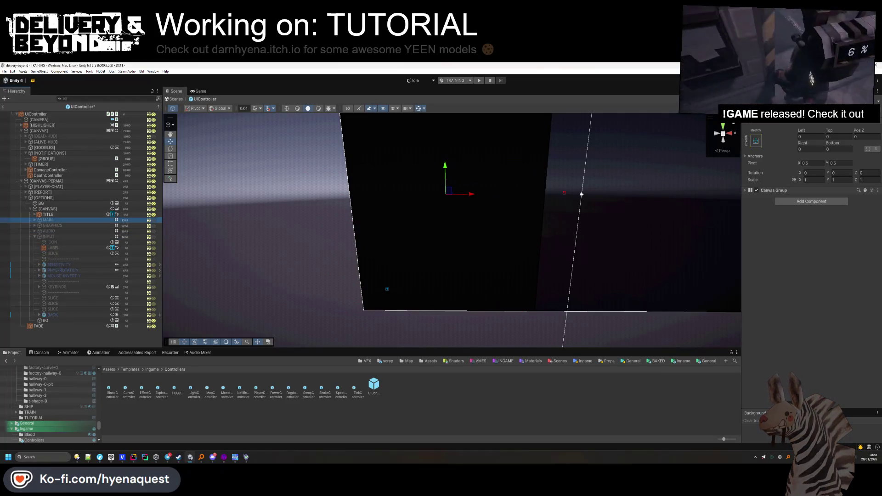
left_click(54, 198)
left_click(757, 102)
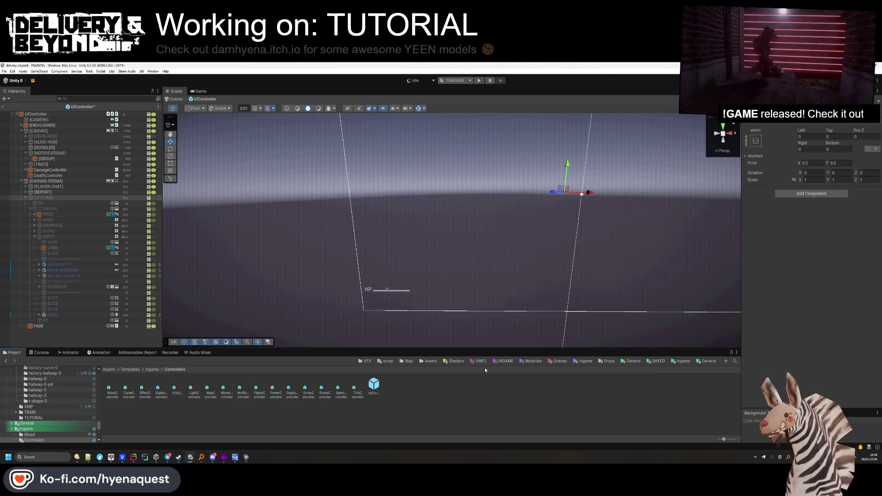
left_click(4, 107)
left_click(479, 80)
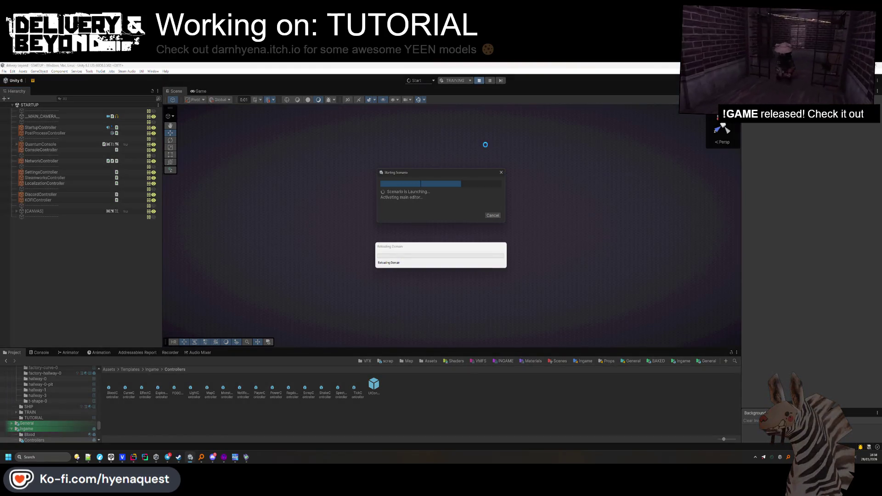
Browse Hammer++'s Textures window, close it, and return to the game running in Unity
left_click(224, 459)
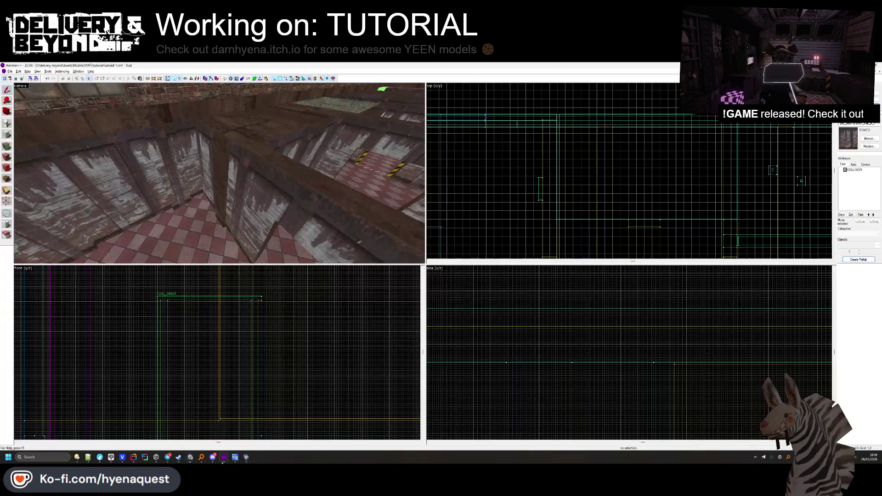
left_click(868, 138)
scroll(413, 235, "up", 10)
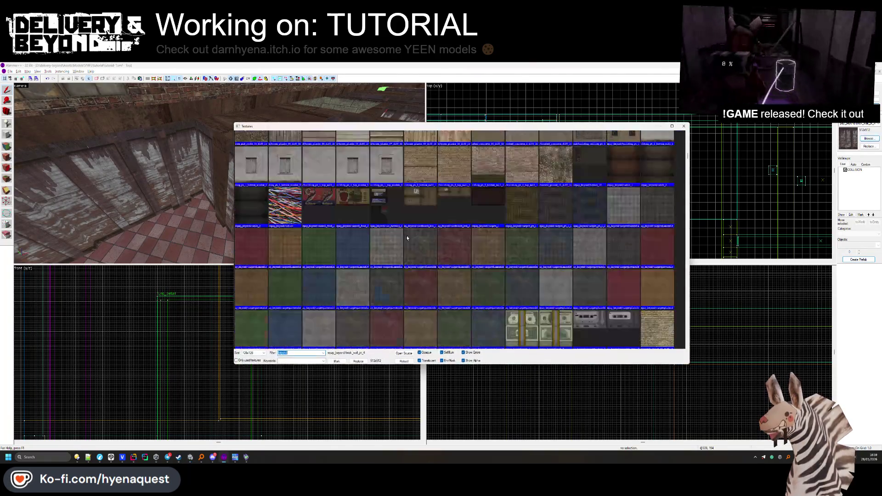
scroll(445, 234, "up", 3)
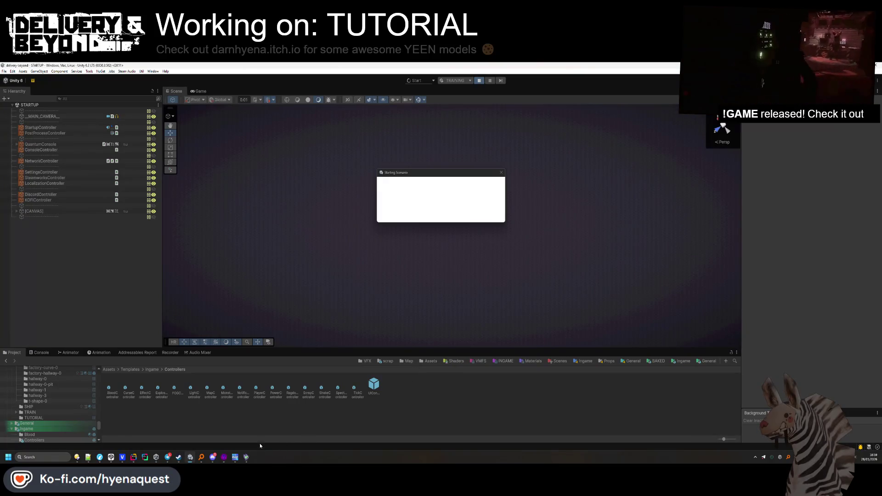
left_click(229, 458)
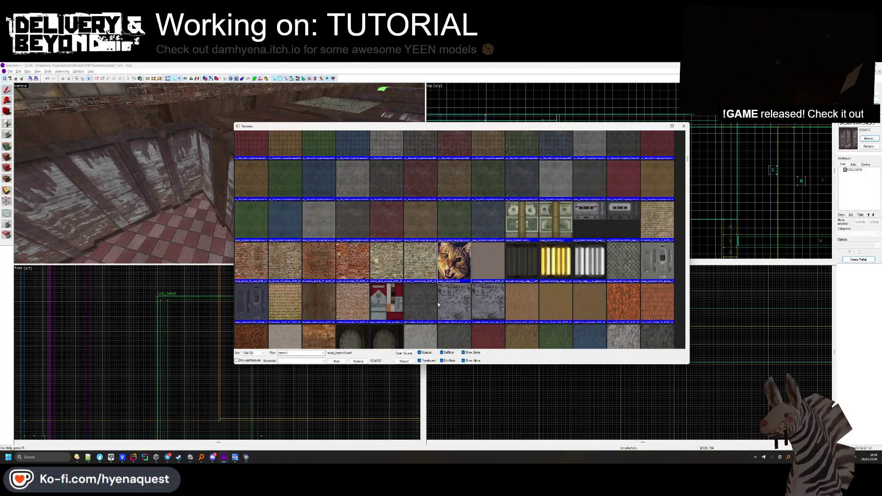
left_click(685, 127)
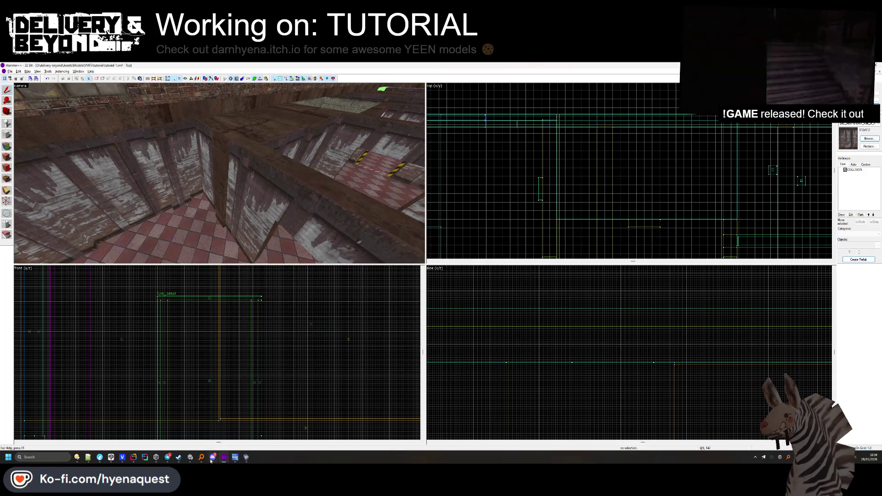
key("alt+Tab")
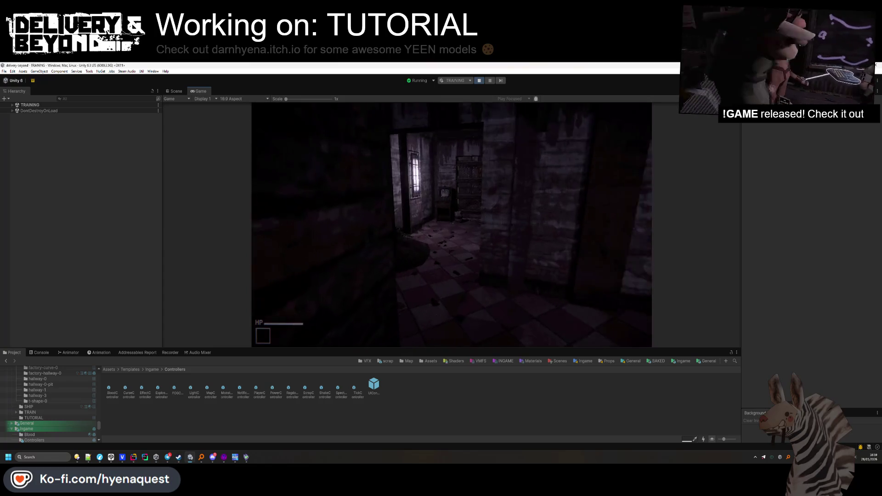
Check the game's Settings > Input page, go back and resume playing
key("Escape")
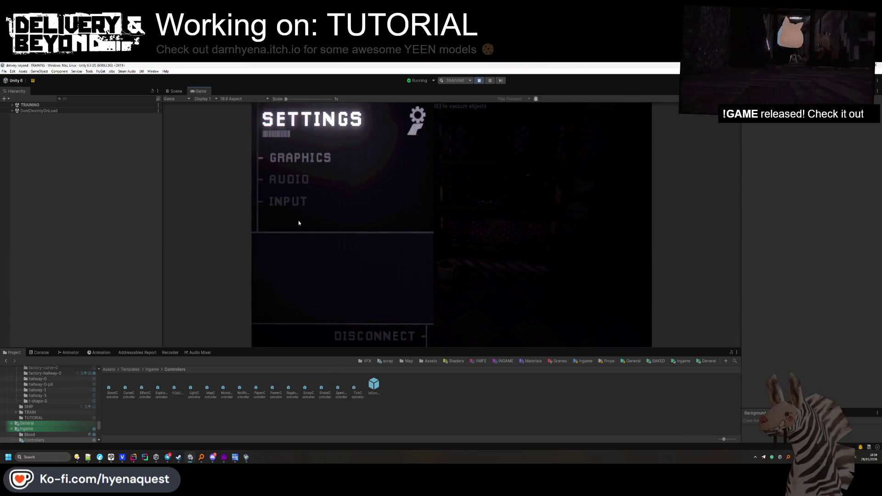
left_click(294, 201)
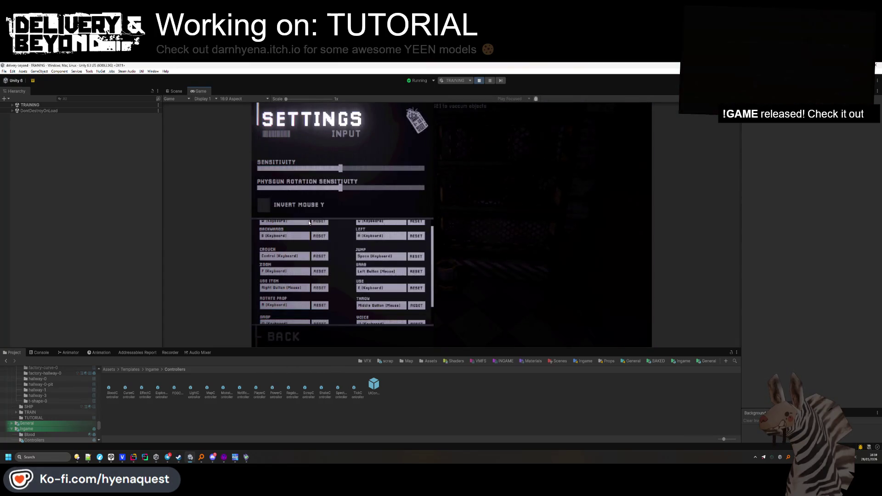
left_click(274, 336)
key("Escape")
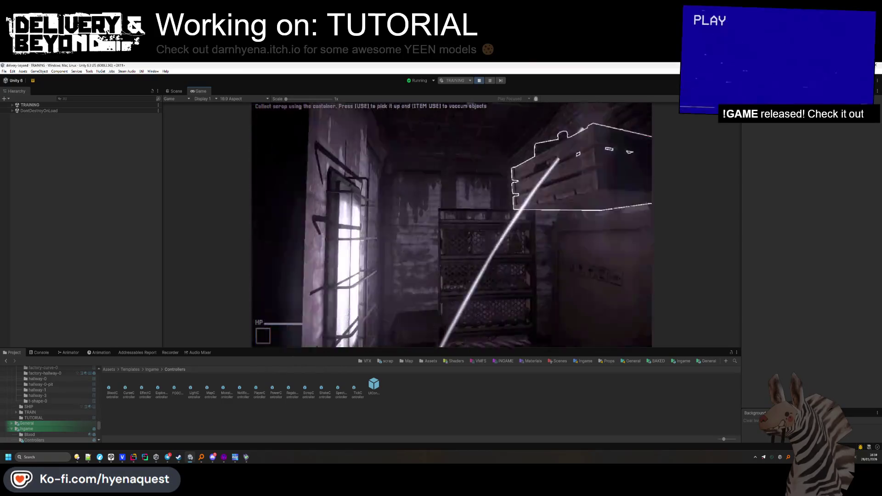
Switch to Rider and search everywhere for 'physgun'
key("alt+Tab")
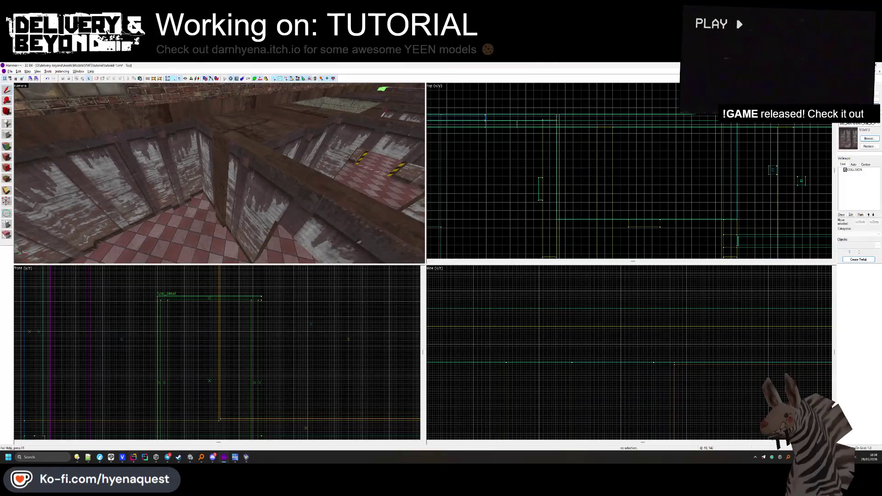
key("alt+Tab")
key("shift")
key("shift")
type("physgun")
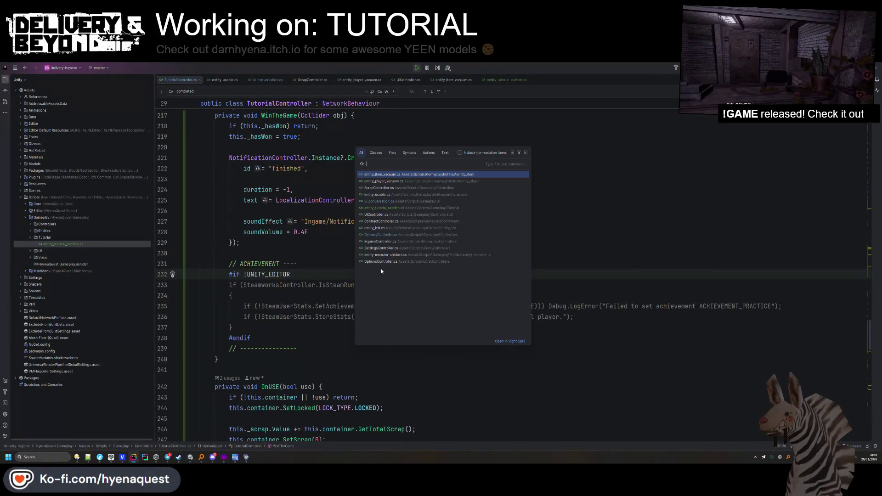
Open entity_player_physgun.cs and expand its folded PROTECTION region
key("Down")
key("Down")
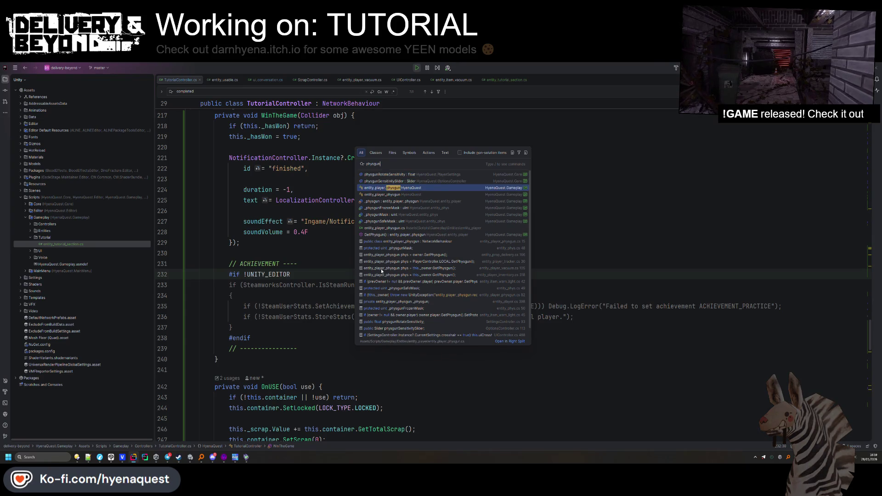
key("Return")
scroll(390, 263, "down", 20)
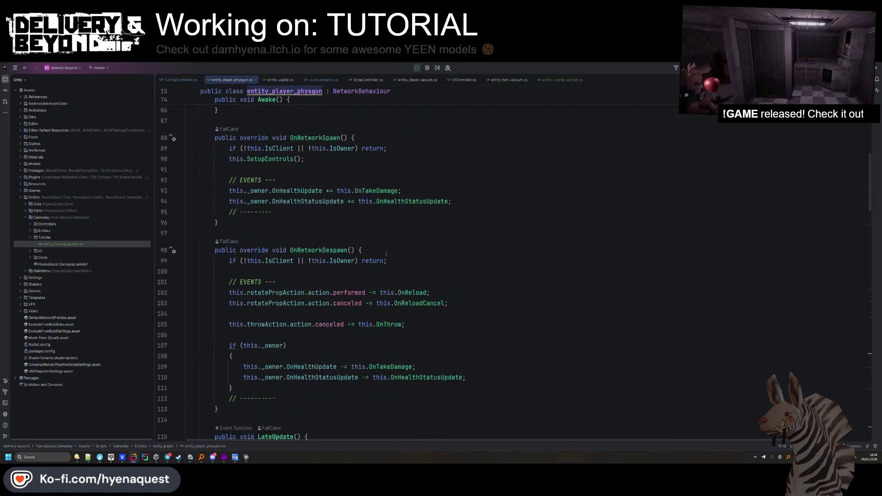
scroll(337, 264, "down", 20)
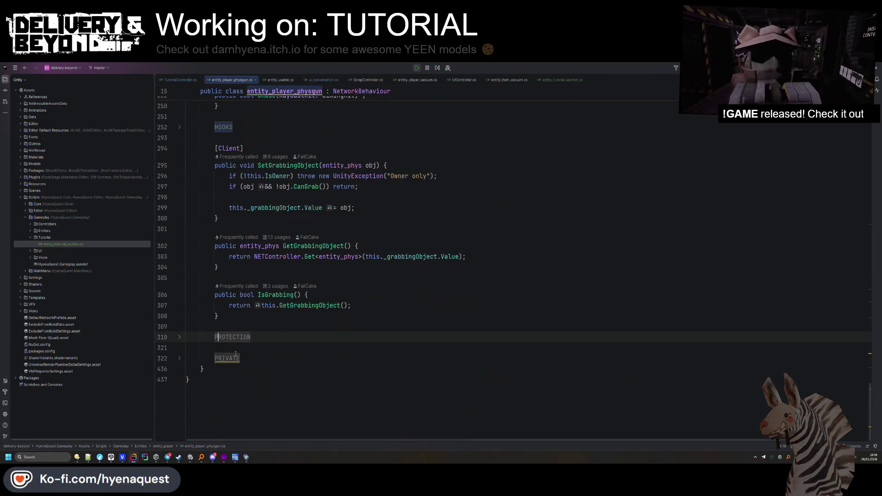
left_click(233, 337)
scroll(345, 292, "down", 4)
Search the file for 'velocity' and locate the rotation multiplier 35
key("ctrl+f")
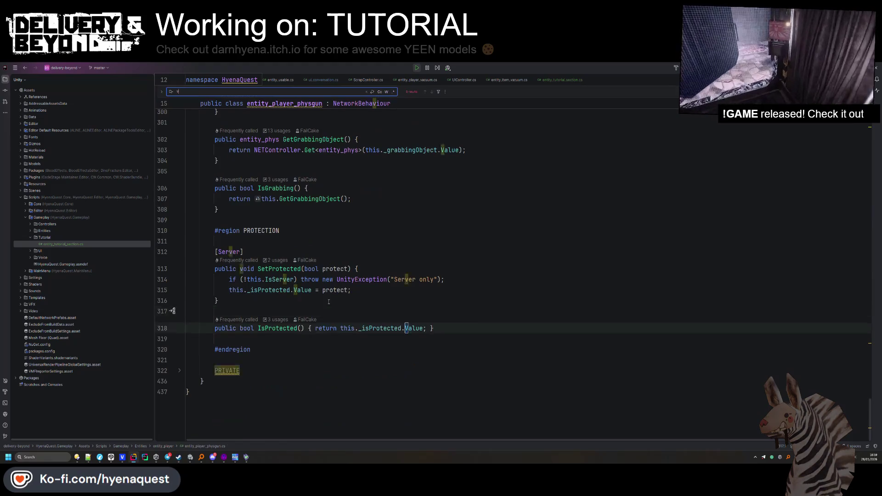
type("velocity")
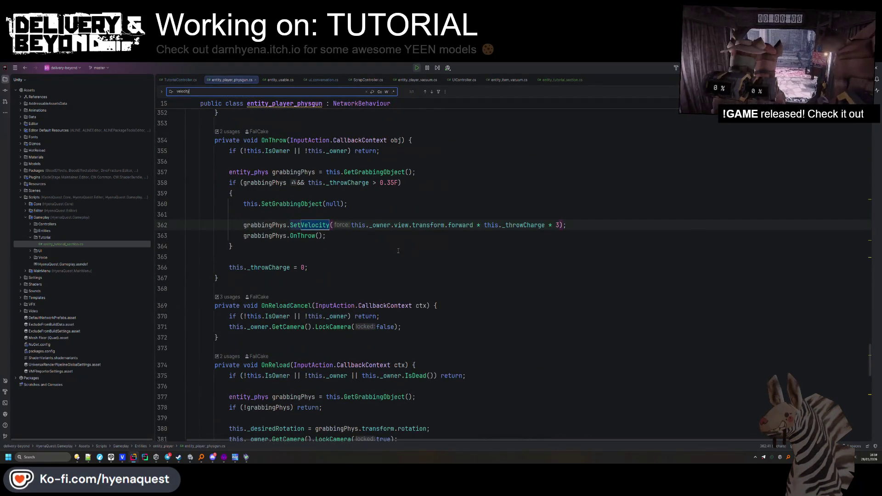
key("Return")
key("Return")
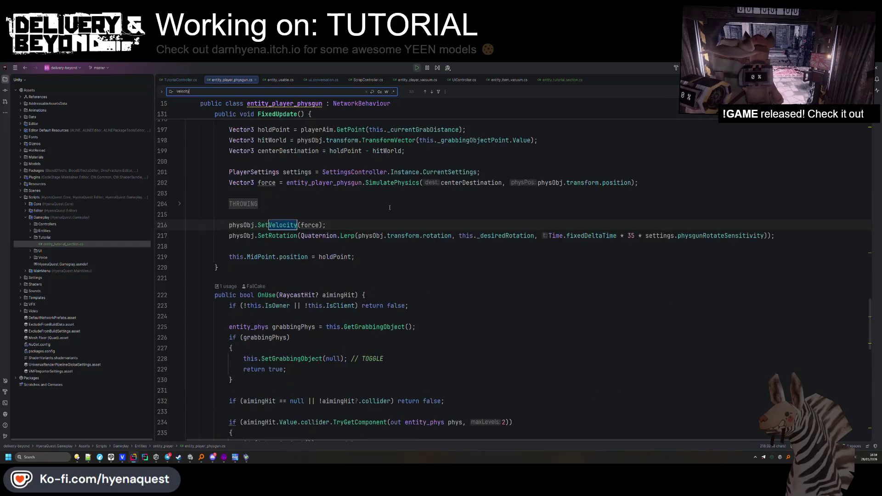
scroll(516, 257, "up", 2)
left_click(631, 299)
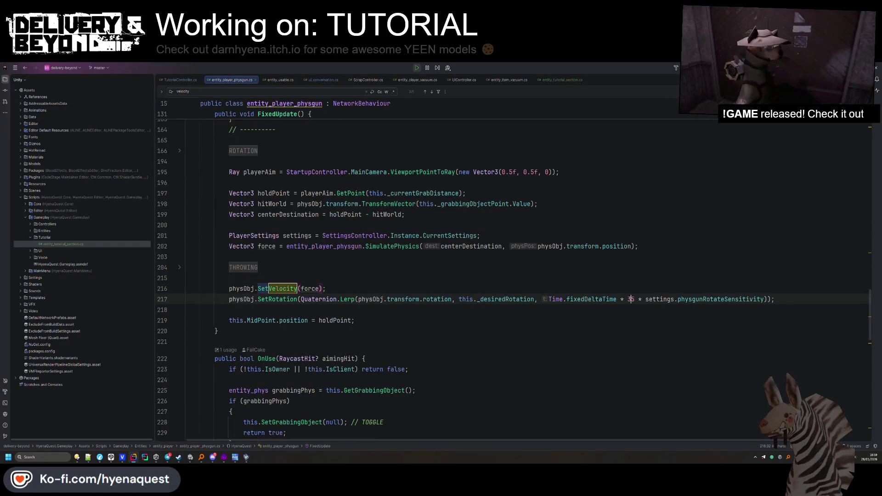
type("4")
Compare the physgun behaviour in the running game with the code
key("alt+Tab")
key("alt+Tab")
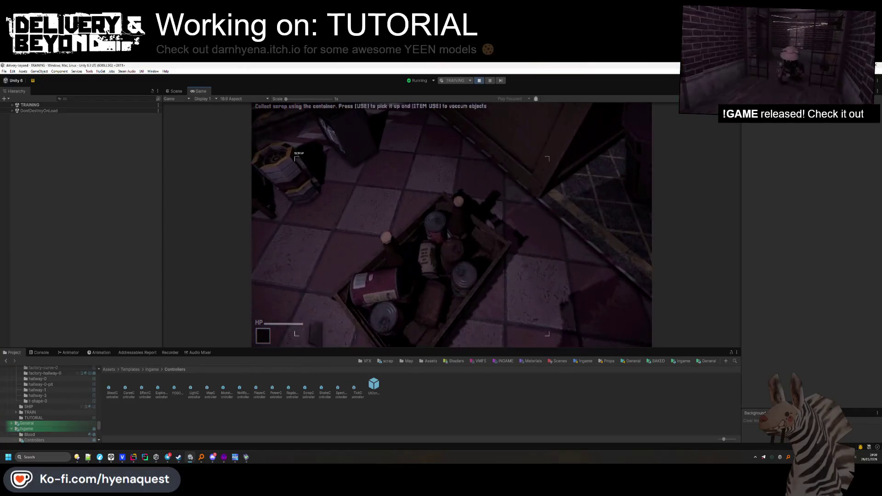
key("alt+Tab")
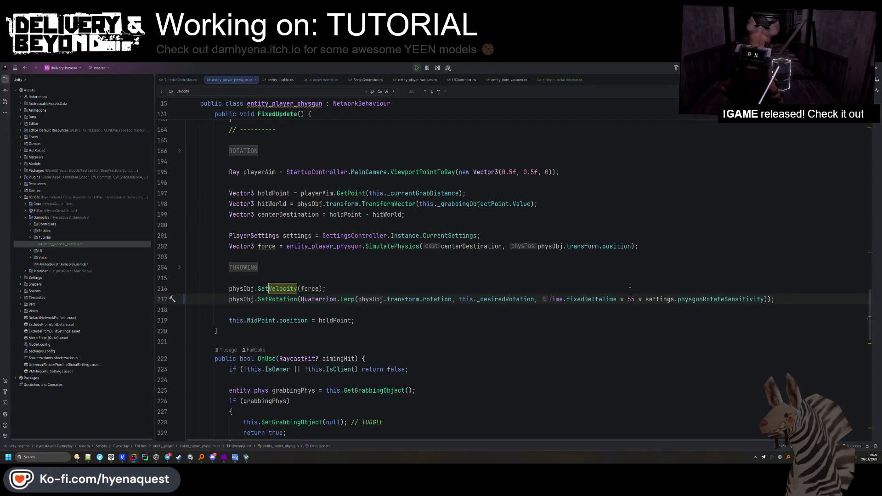
key("alt+Tab")
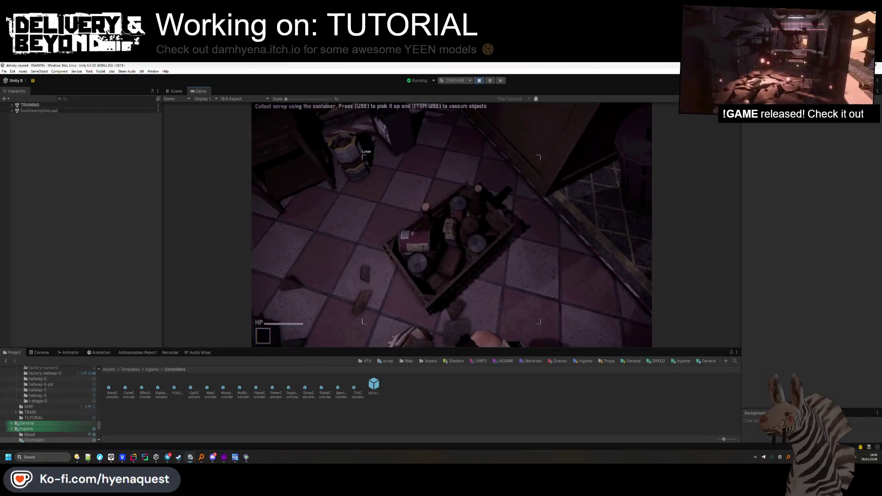
key("alt+Tab")
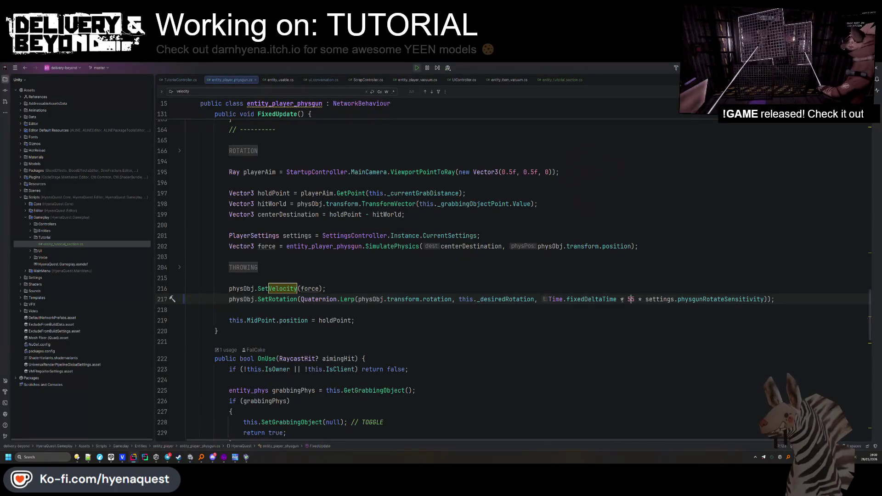
key("alt+Tab")
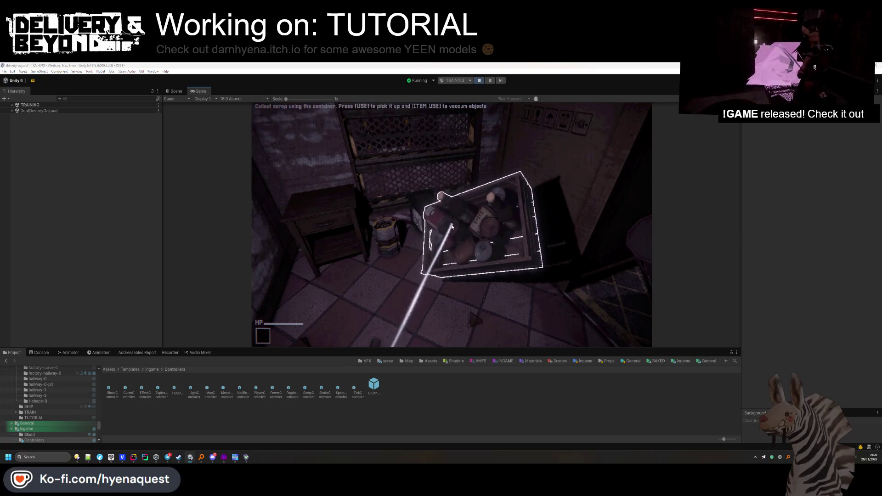
key("alt+Tab")
Change the rotation multiplier on line 217 to 45 and save the script
right_click(454, 229)
key("Escape")
left_click(617, 286)
key("ctrl+z")
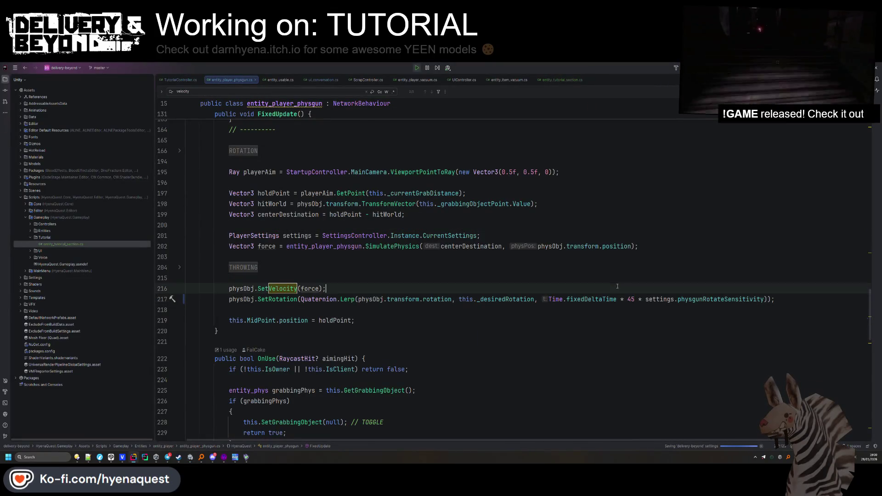
Find the fixedDeltaTime use on line 326 and set its 0.3f constant to 0.4f
double_click(583, 298)
key("ctrl+f")
key("Return")
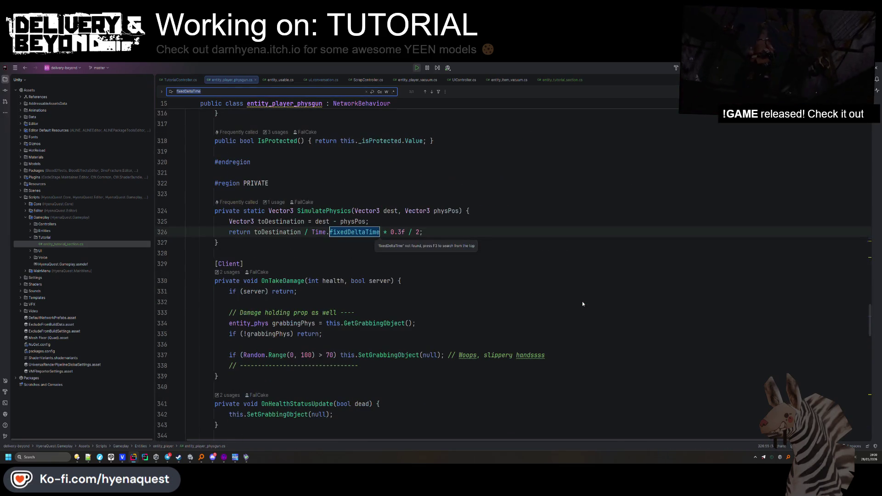
left_click(583, 302)
key("Escape")
left_click(399, 232)
key("alt+Tab")
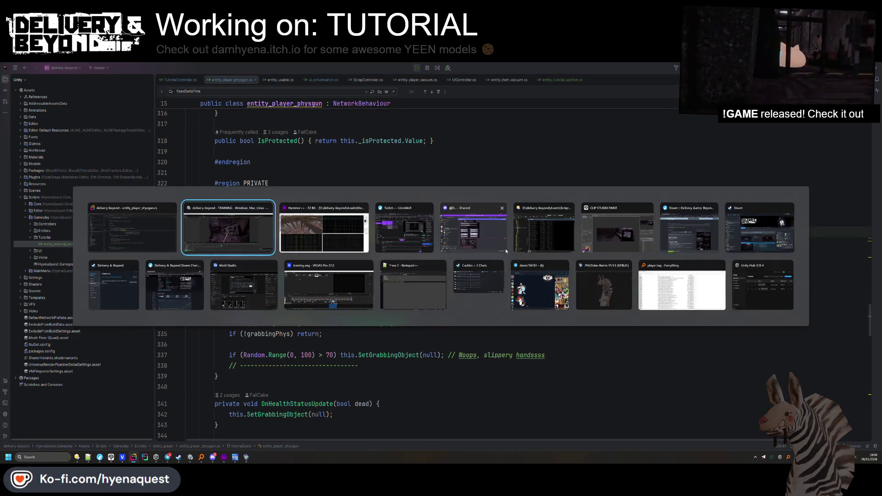
Carry the scrap crate with the physgun, set it down, and stop play mode
key("e")
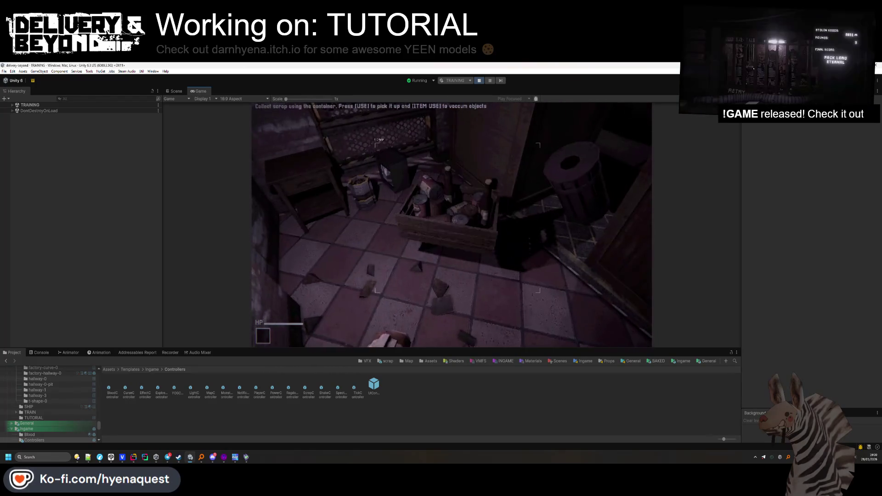
key("alt+Tab")
key("alt+Tab")
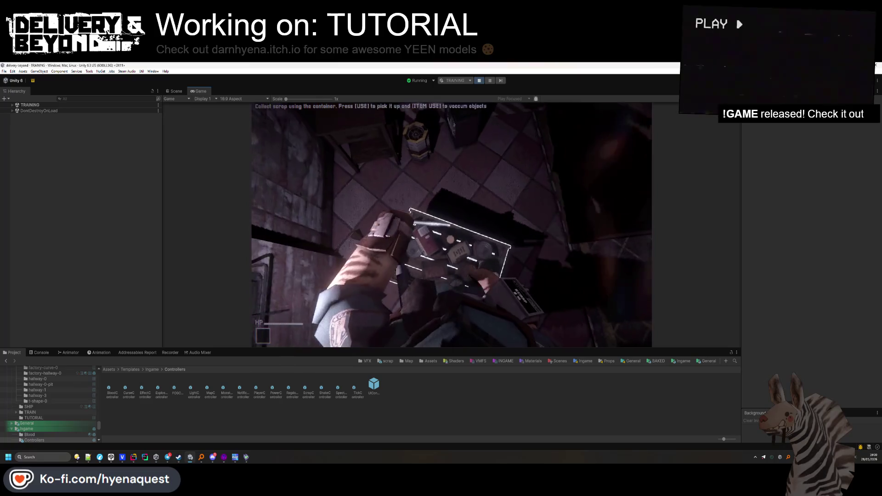
key("e")
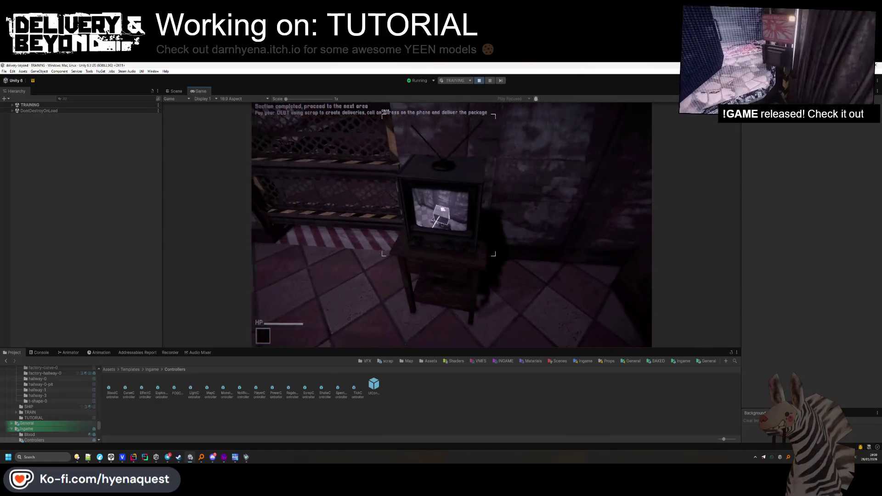
key("Escape")
left_click(480, 81)
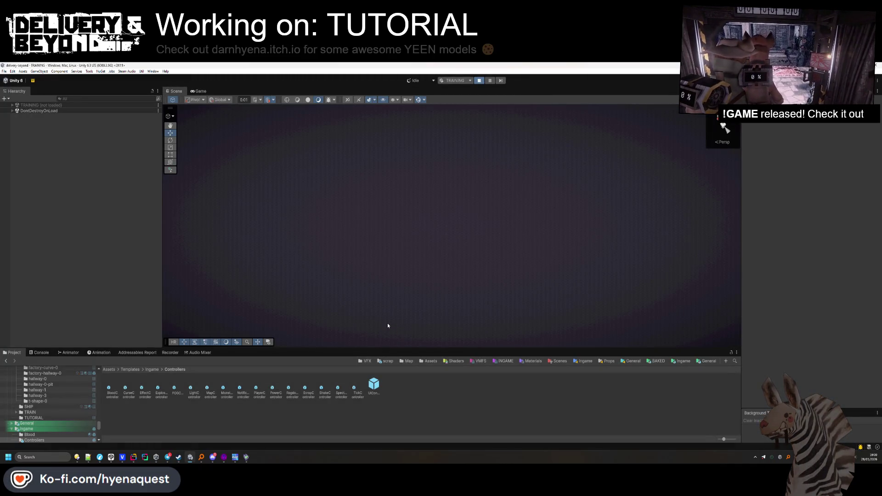
Orbit the Scene view toward the yellow cabinet and open Build Profiles with Ctrl+Shift+B
left_click_drag(201, 292, 445, 245)
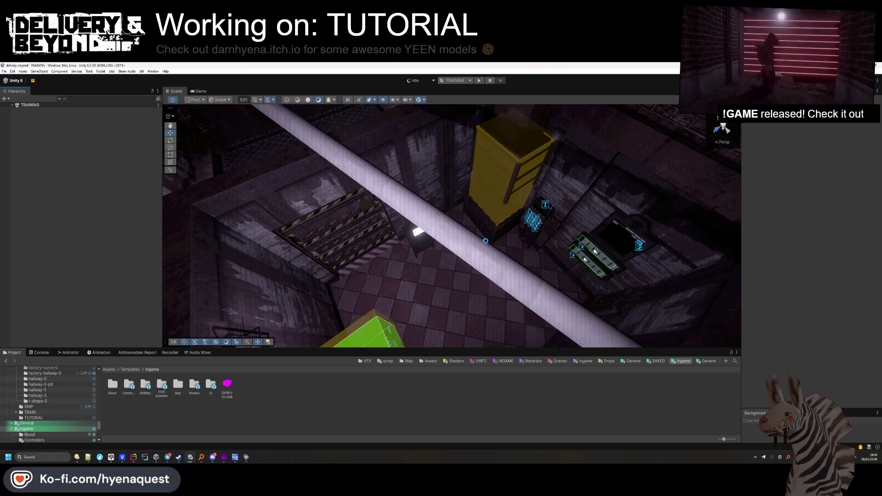
left_click_drag(486, 243, 244, 252)
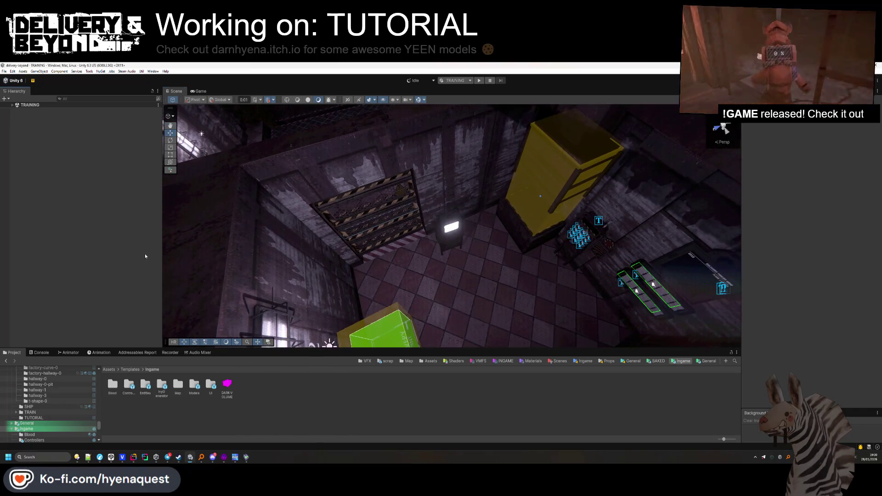
key("ctrl+shift+b")
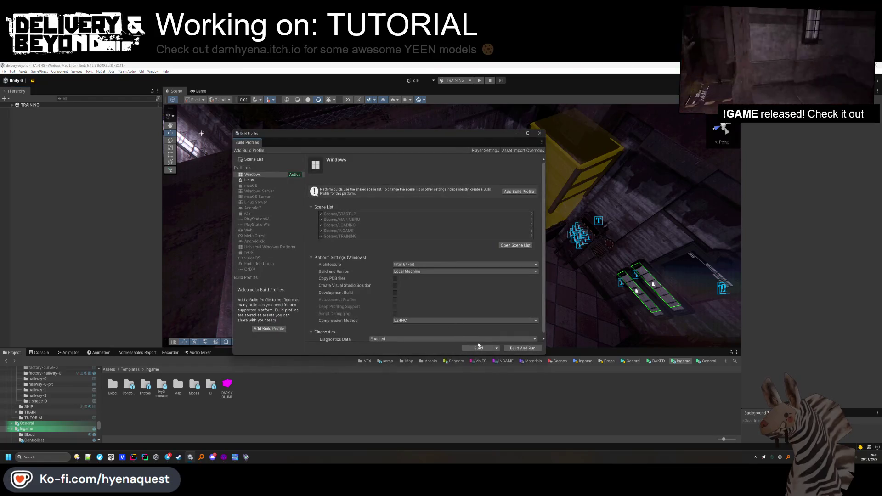
Abandon the first Windows build attempt and close Build Profiles
left_click(478, 348)
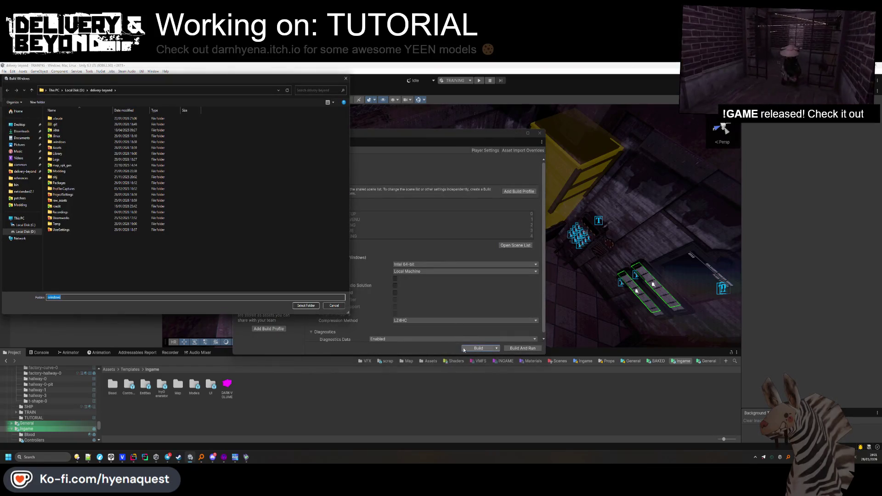
left_click(334, 306)
left_click(540, 132)
Inspect the wall light in the Scene view and save the TRAINING scene
mouse_move(413, 230)
left_mouse_down()
mouse_move(295, 209)
mouse_move(367, 257)
left_mouse_up()
left_click(463, 264)
mouse_move(413, 239)
left_mouse_down()
mouse_move(323, 181)
mouse_move(310, 193)
left_mouse_up()
left_click(304, 413)
key("ctrl+s")
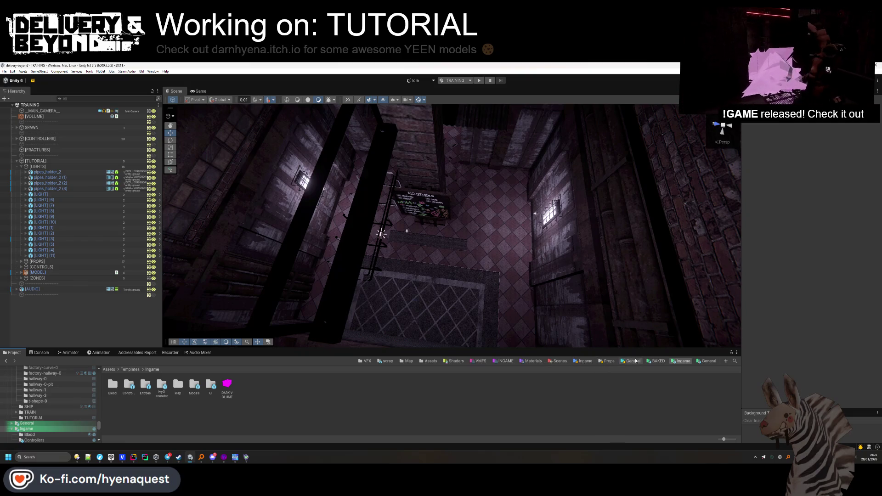
Open the Scenes folder and start the Windows player build from Build Profiles
left_click(565, 362)
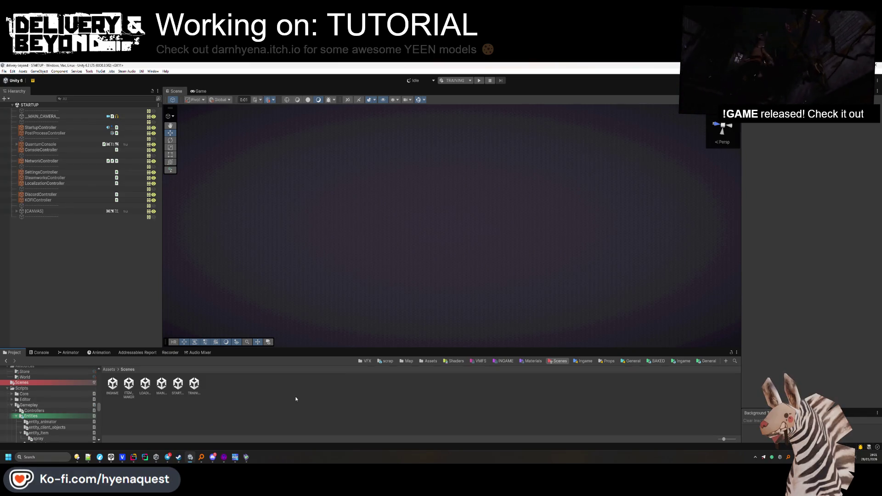
key("ctrl+shift+b")
left_click(486, 348)
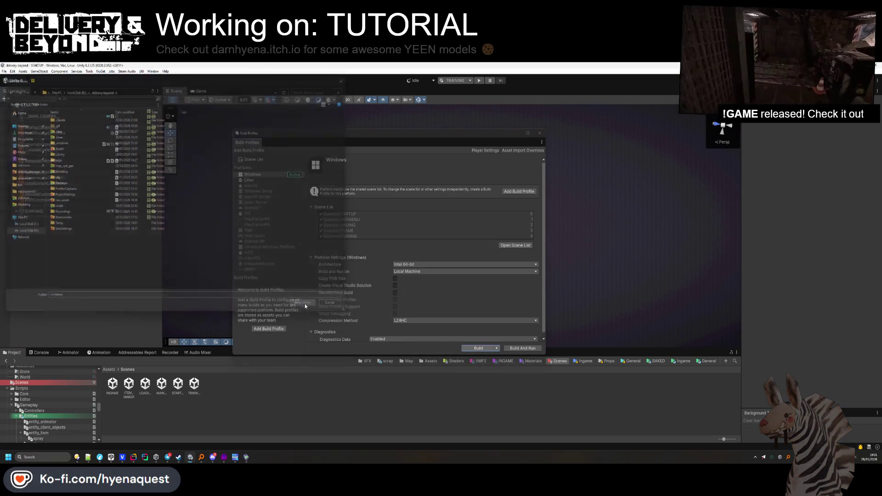
Confirm the build output folder, then view SteamDB's Delivery & Beyond charts while it builds
left_click(305, 304)
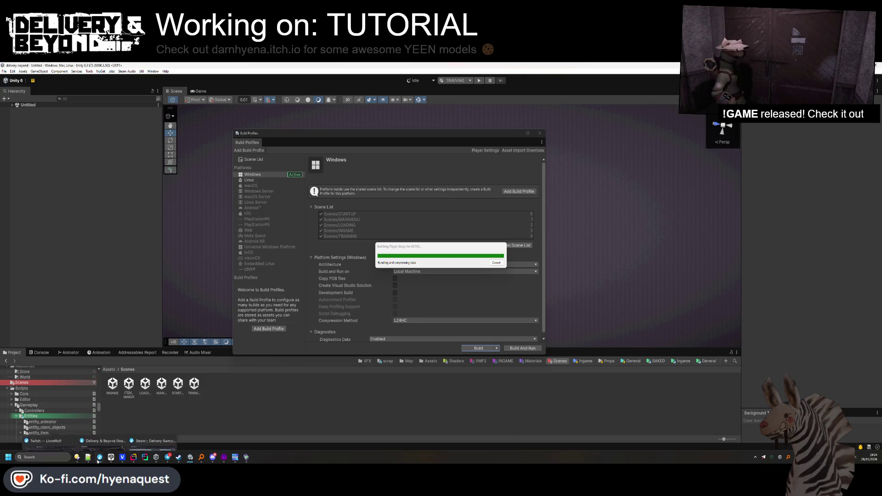
mouse_move(99, 458)
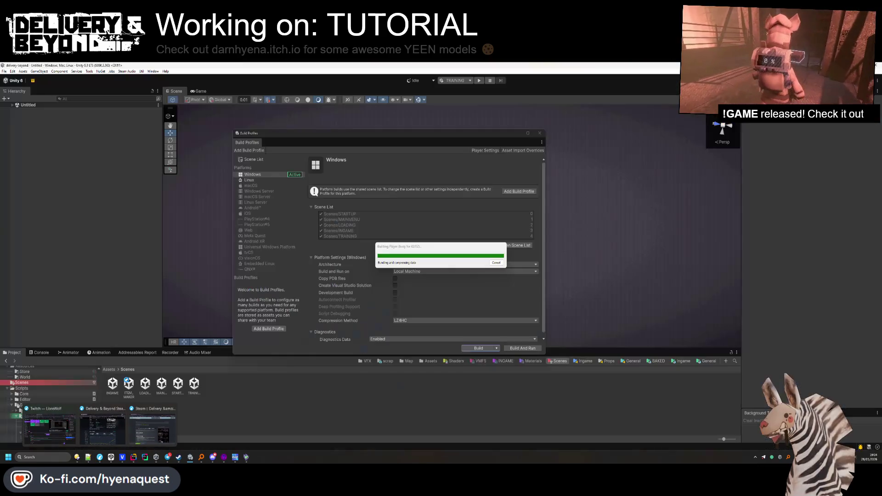
left_click(102, 429)
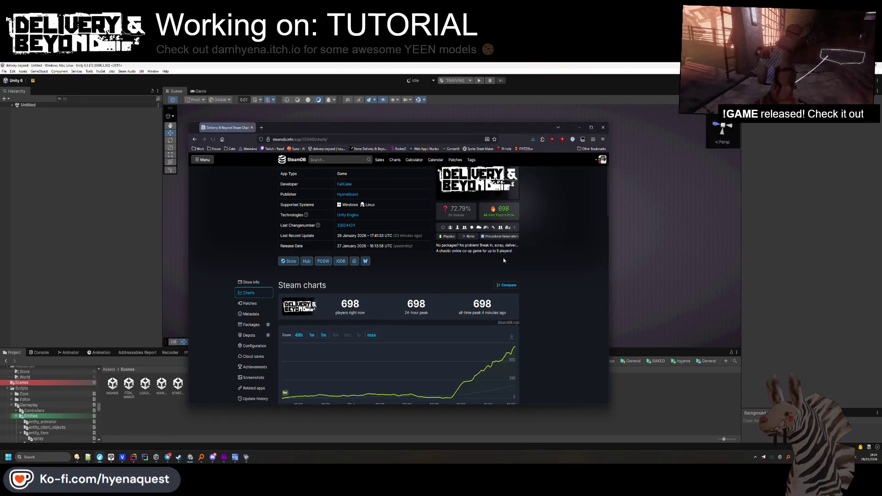
scroll(552, 269, "down", 2)
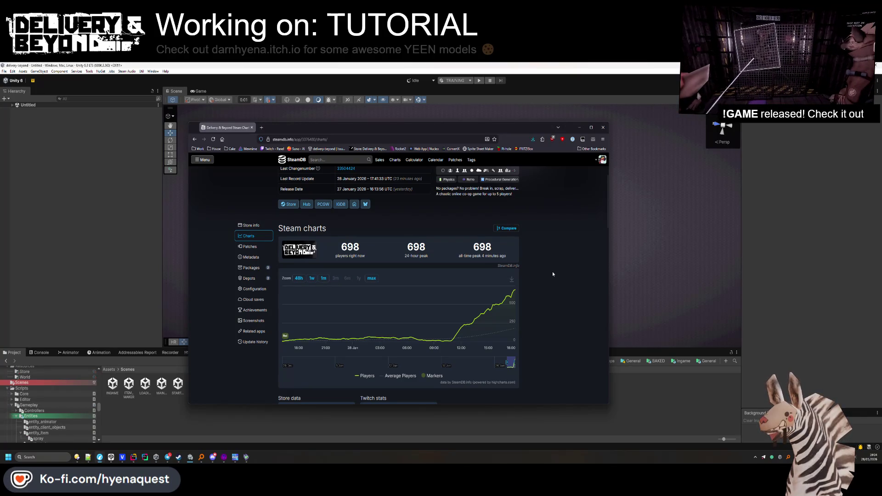
left_click(579, 127)
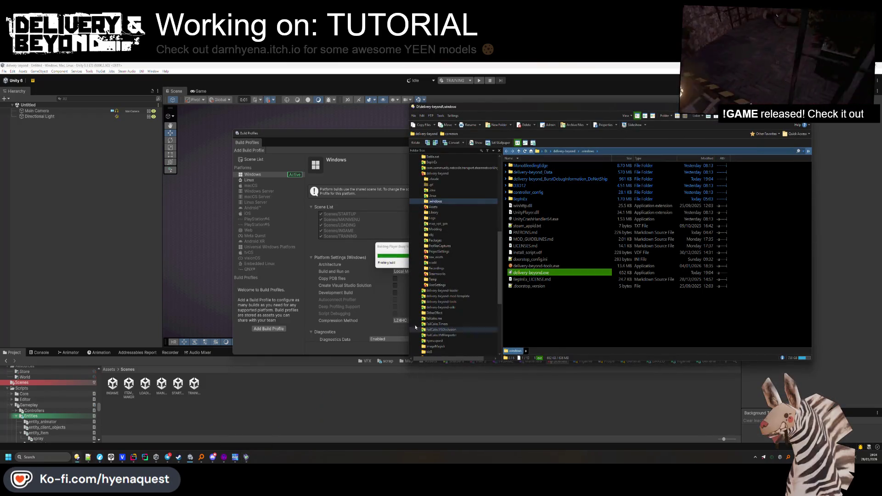
Bring Unity's Build Profiles window forward on the Linux platform page
left_click(251, 180)
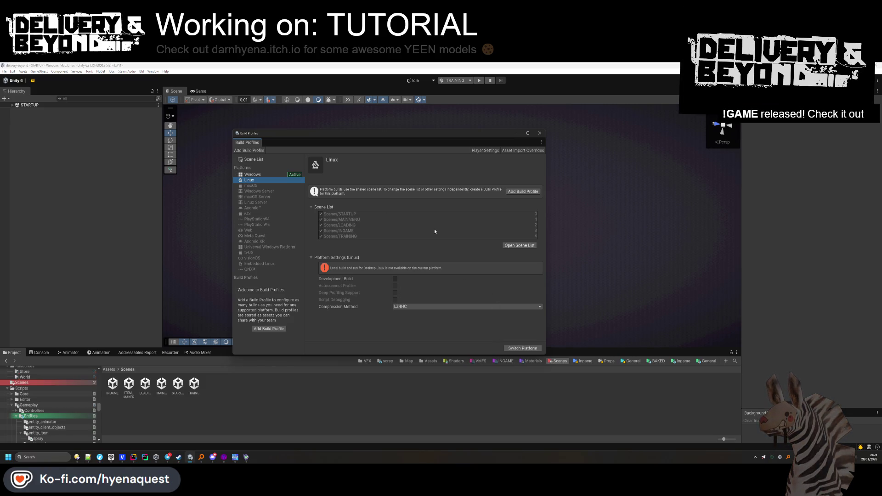
Close Build Profiles and bring up the Physics settings page in Project Settings
left_click(539, 134)
left_click(12, 71)
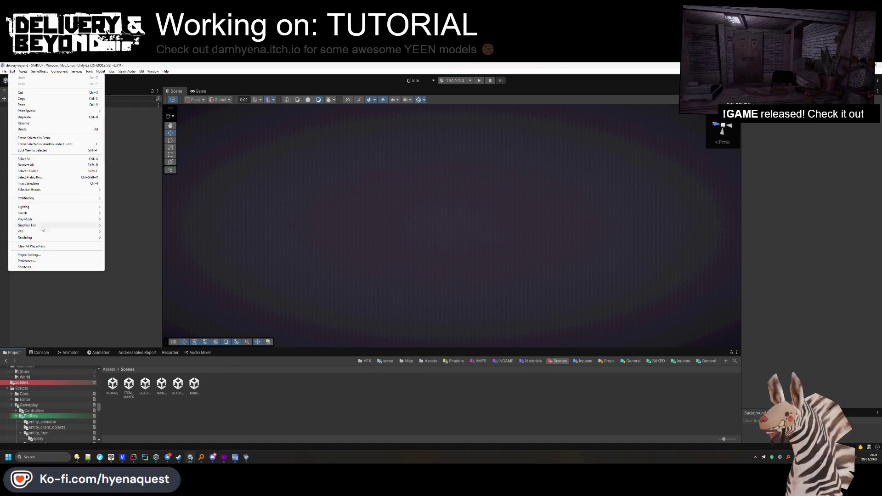
left_click(46, 256)
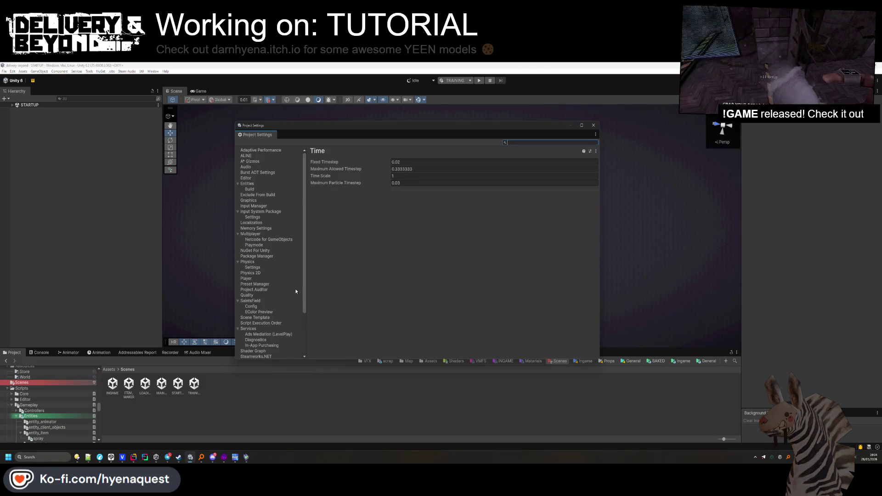
left_click(260, 202)
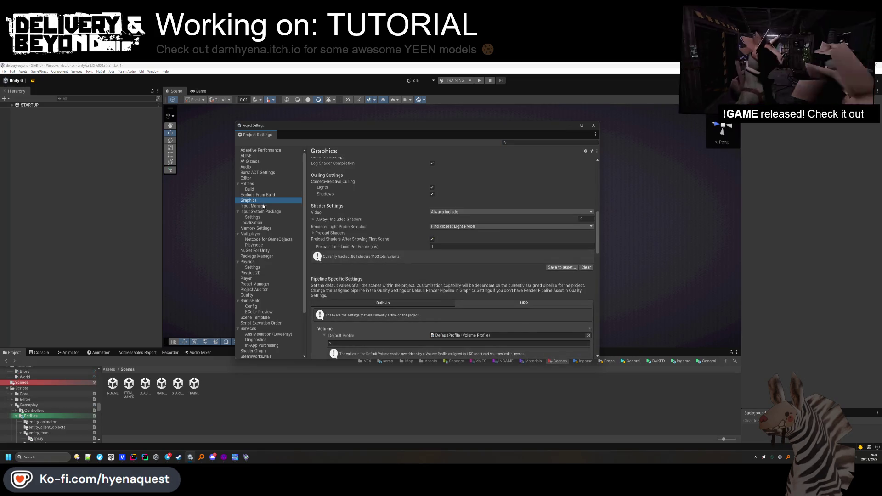
left_click(265, 206)
left_click(262, 212)
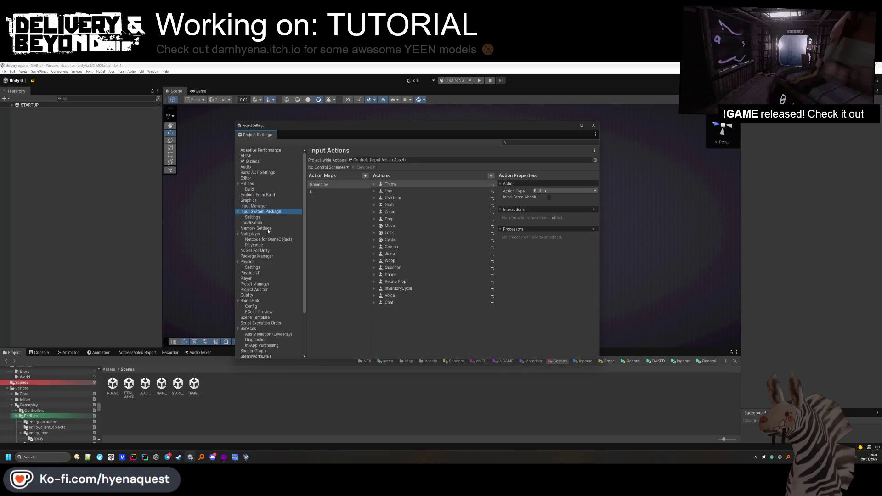
left_click(253, 264)
left_click(253, 267)
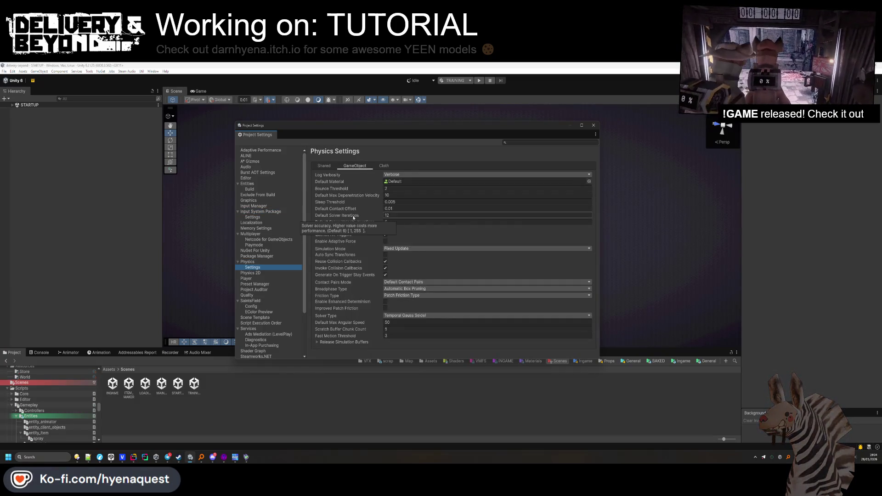
Set Default Solver Iterations to 6, then close Project Settings and reopen Build Profiles
mouse_move(354, 219)
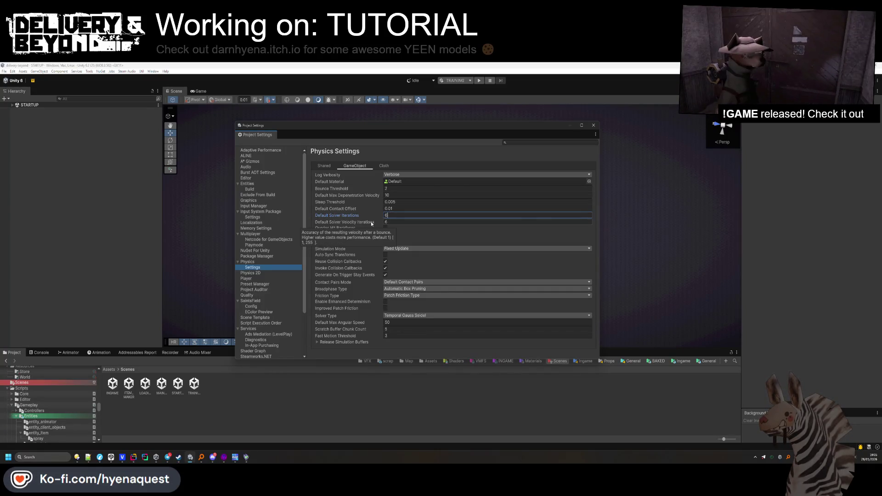
left_click(391, 223)
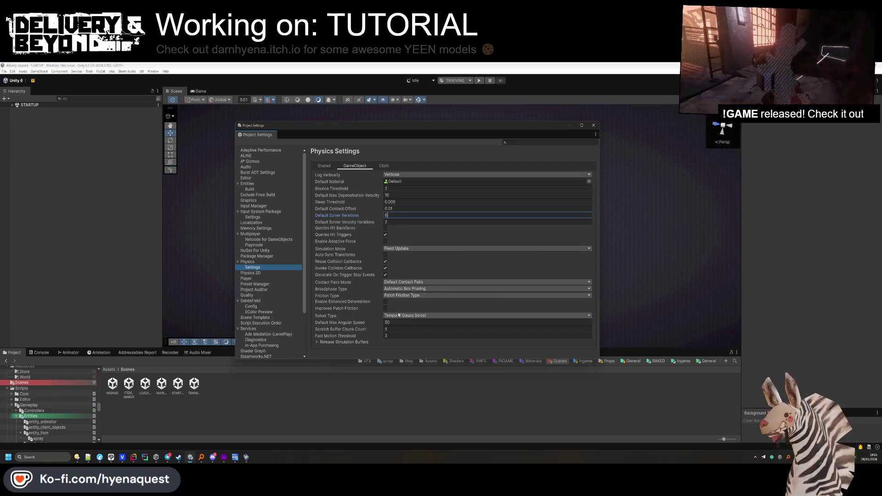
left_click(593, 125)
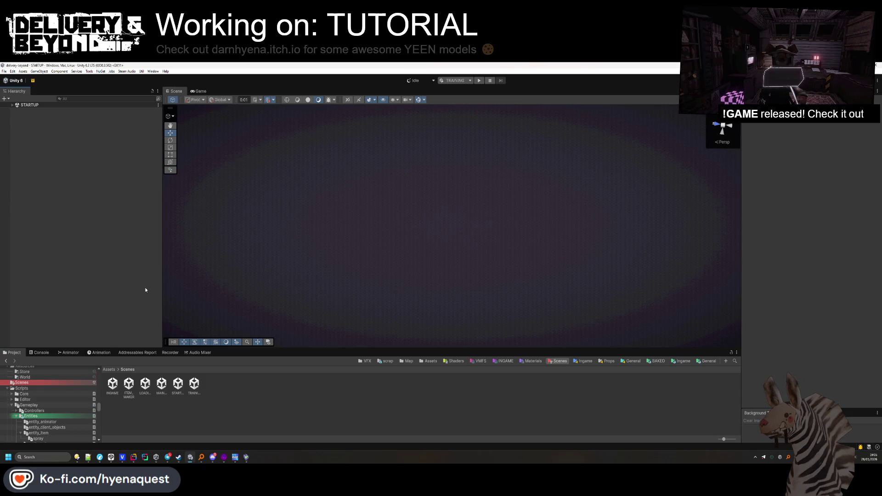
key("ctrl+shift+b")
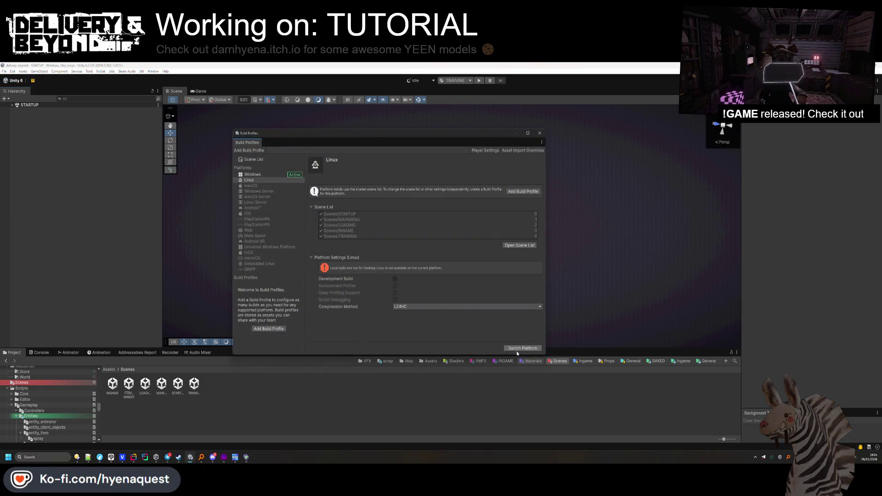
Start a Windows player build with the windows folder as its output
left_click(262, 175)
left_click(478, 349)
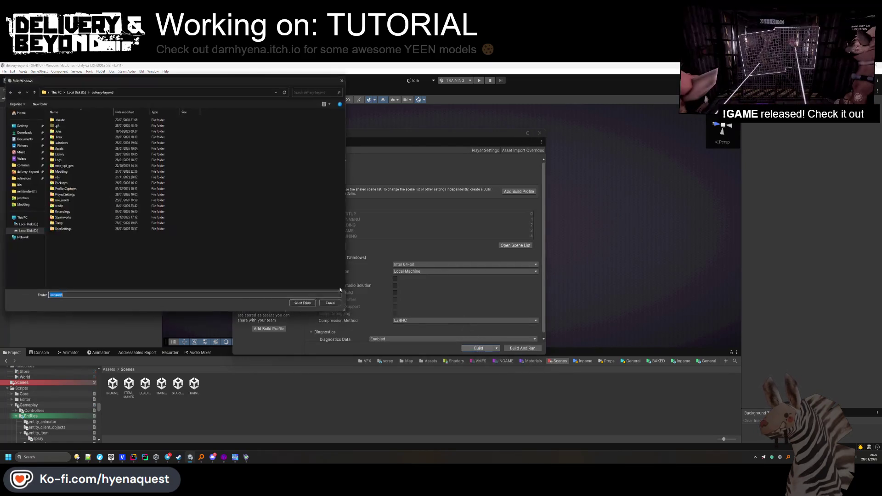
left_click(302, 308)
mouse_move(77, 458)
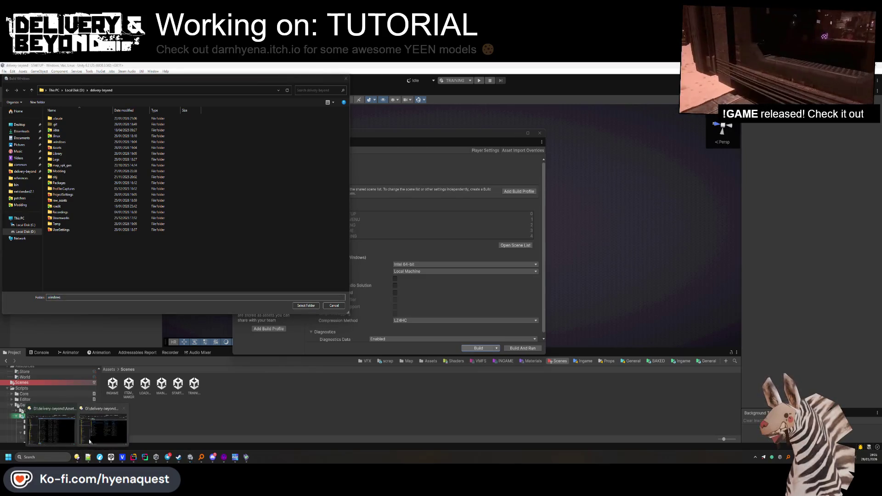
mouse_move(99, 427)
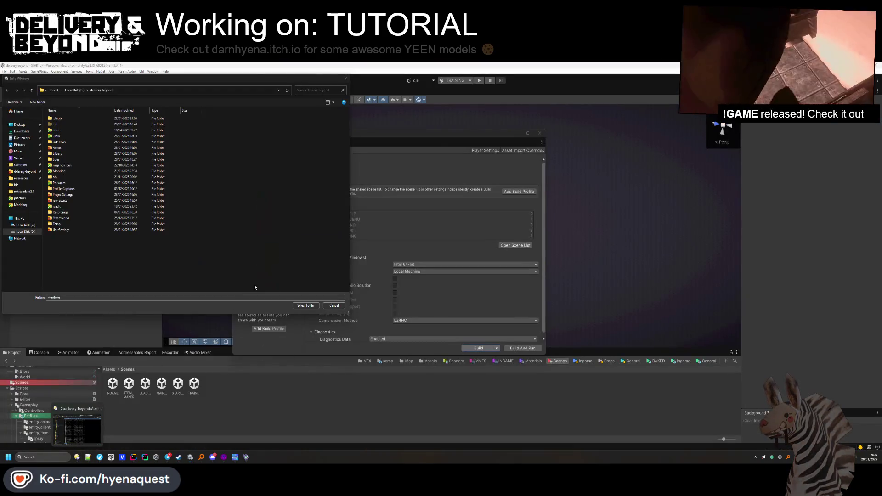
left_click(306, 306)
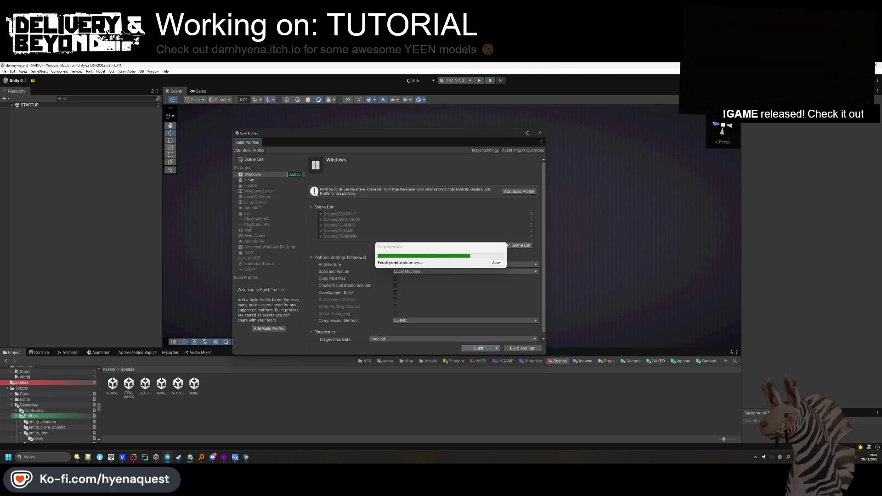
Snip the SteamDB chart showing 698 players, then minimise the browser
key("alt+Tab")
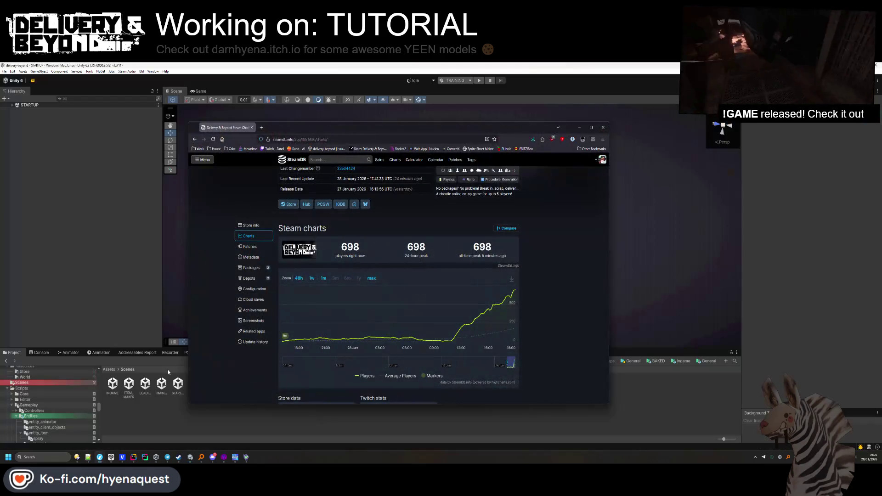
key("super+shift+s")
mouse_move(421, 229)
left_mouse_down()
mouse_move(516, 327)
mouse_move(523, 353)
left_mouse_up()
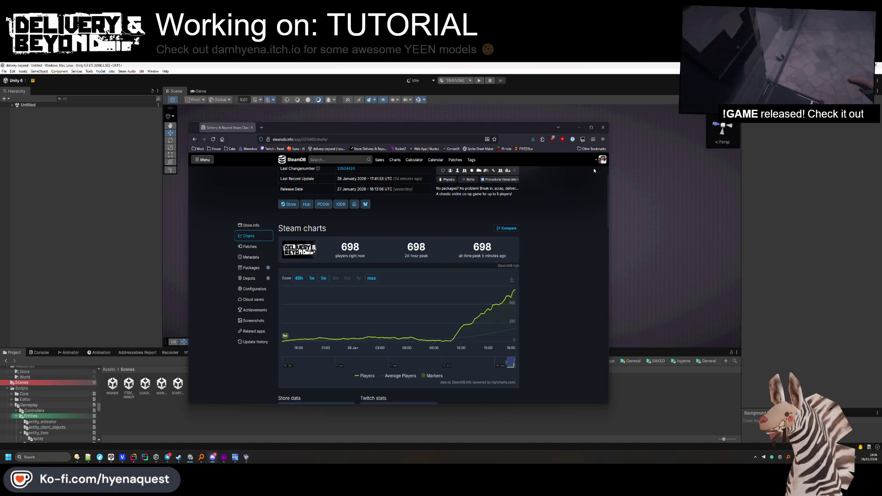
left_click(578, 128)
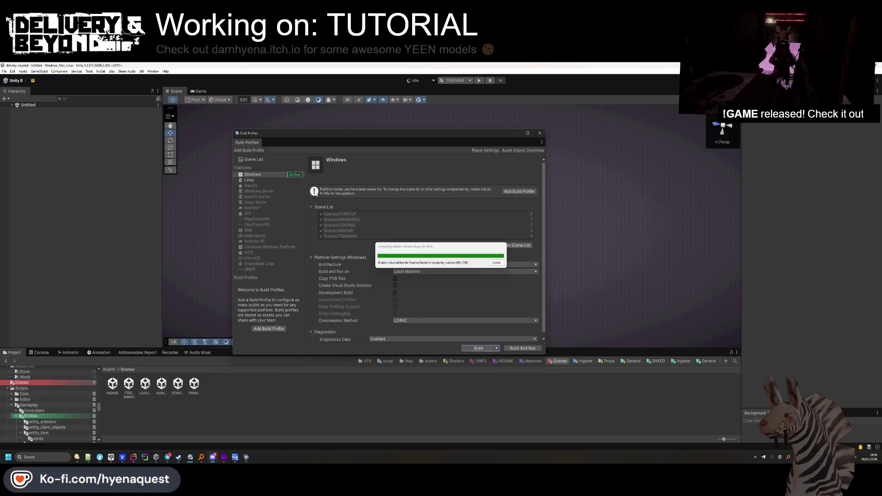
Drag the Hungry Friend sketch viewer aside to reveal Unity and the windows build folder
left_click_drag(416, 176, 512, 154)
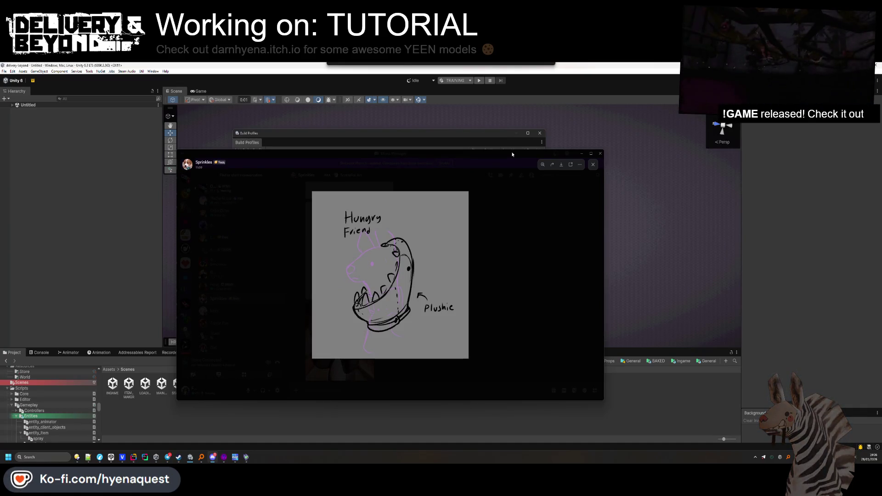
mouse_move(512, 155)
left_mouse_down()
mouse_move(222, 183)
mouse_move(483, 158)
left_mouse_up()
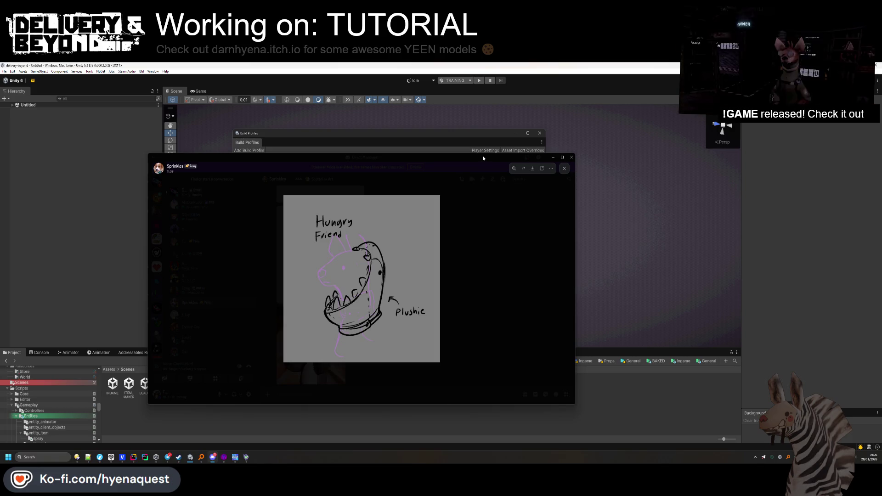
mouse_move(487, 153)
left_mouse_down()
mouse_move(0, 156)
mouse_move(383, 182)
mouse_move(622, 174)
mouse_move(0, 182)
left_mouse_up()
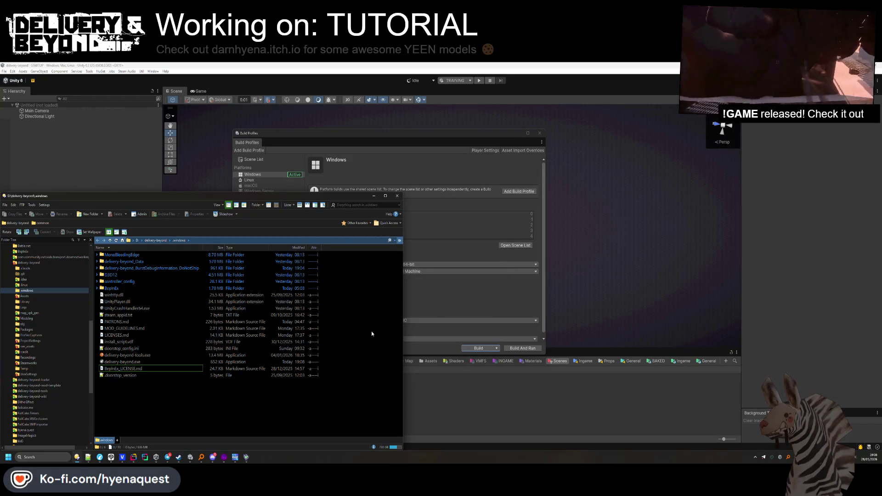
Bring Unity forward and switch the build platform to Linux
left_click(426, 349)
left_click(258, 180)
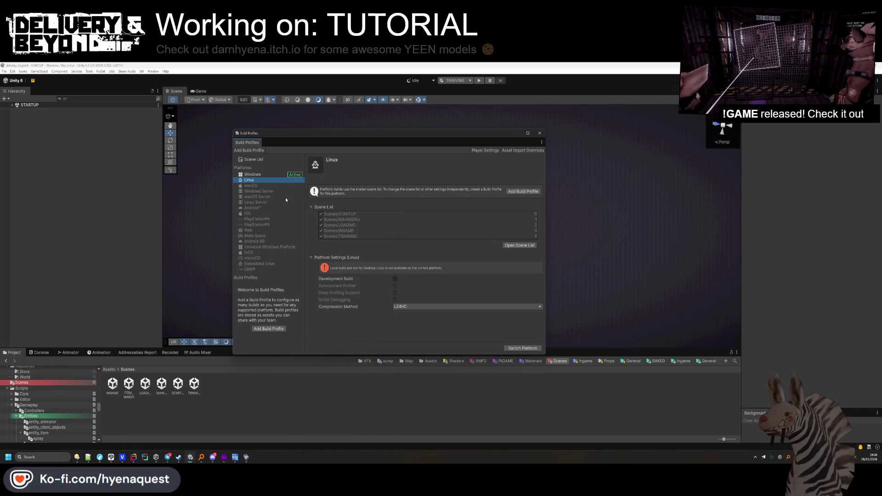
left_click(524, 349)
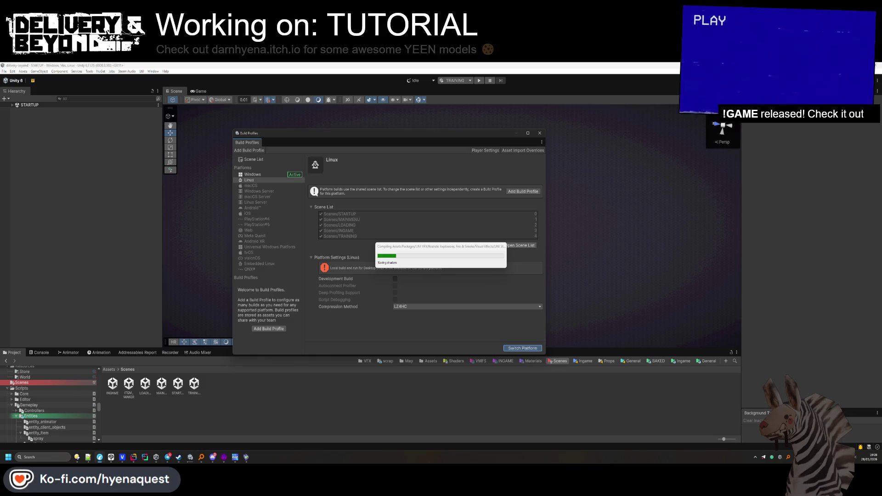
Close Hammer++ and discard unsaved changes to tutorial-1.vmf
key("alt+Tab")
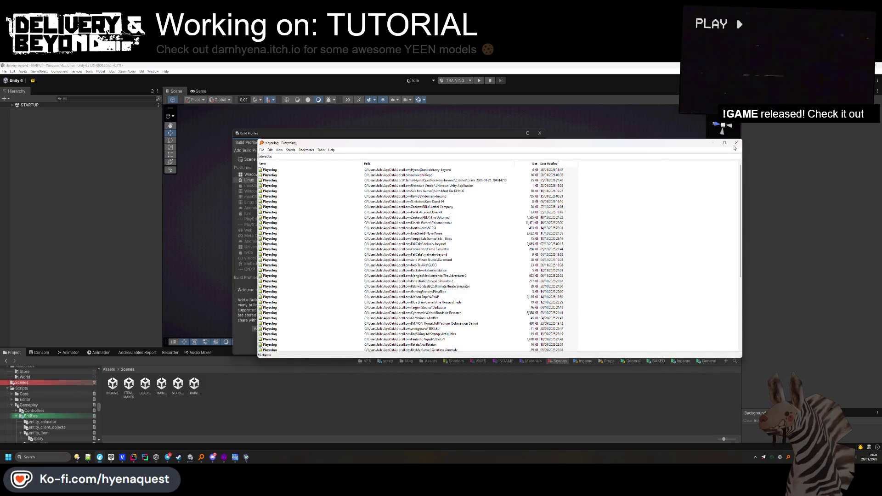
key("alt+Tab")
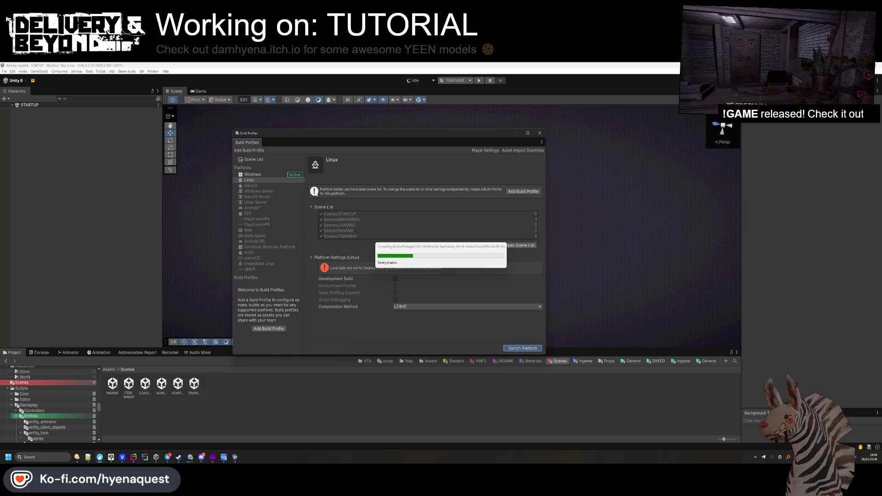
key("alt+Tab")
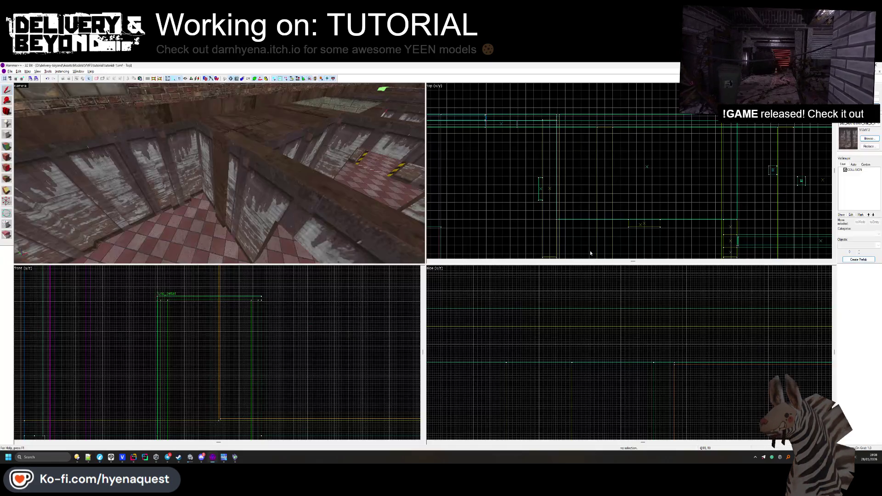
key("alt+F4")
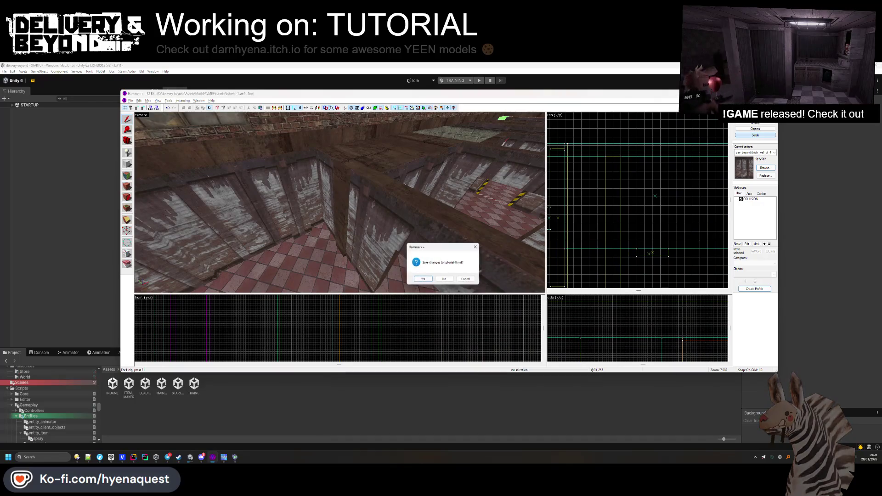
left_click(441, 280)
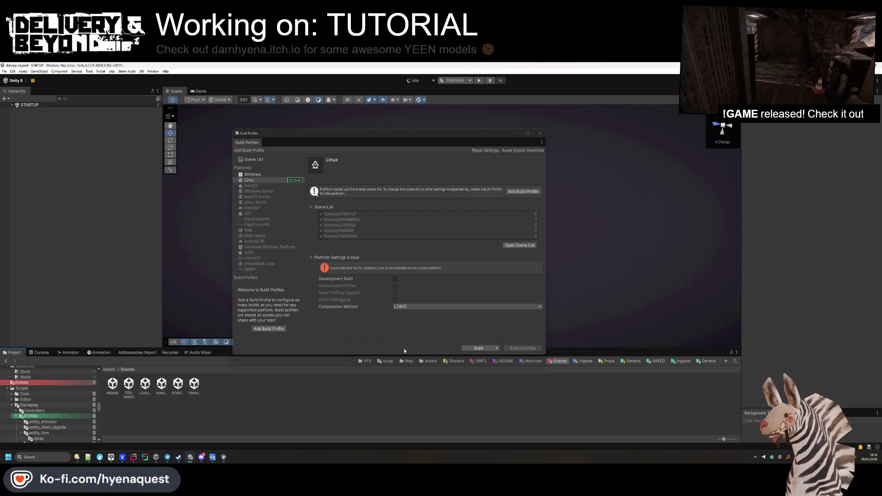
Once Linux shows as active, start building the Linux player
left_click(479, 348)
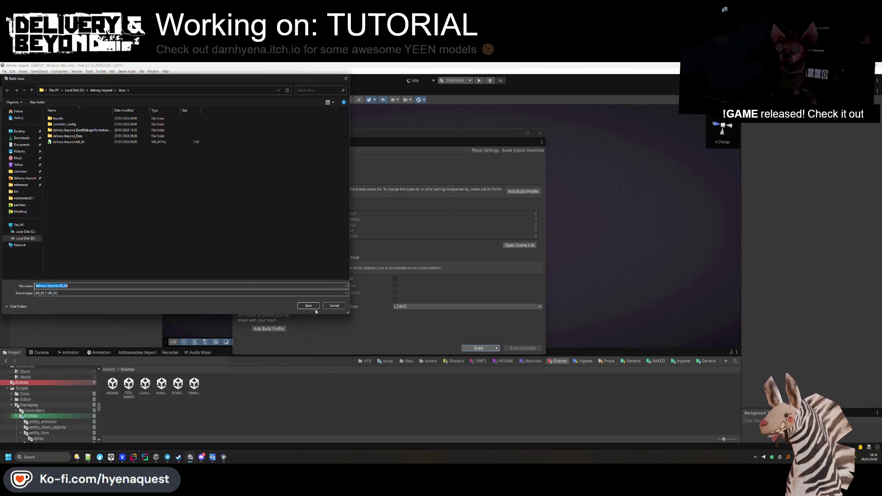
Confirm the linux output folder and accept the warning to start the Linux build
left_click(315, 310)
left_click(462, 261)
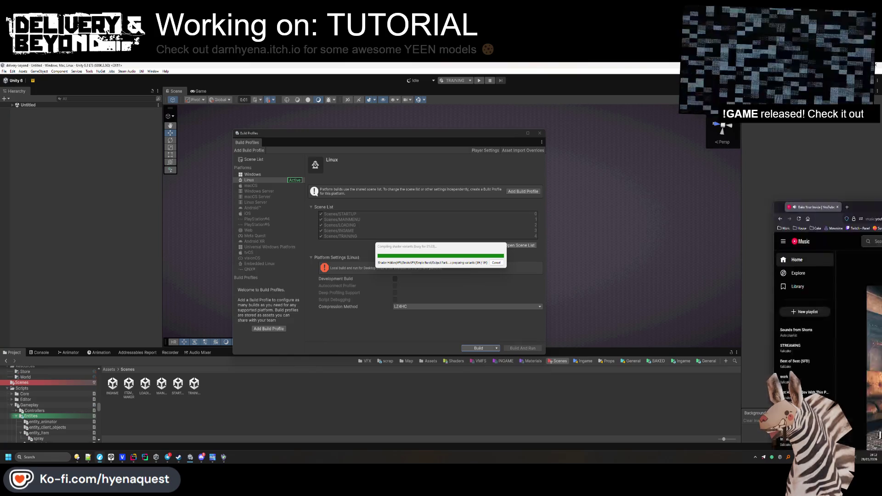
key("alt+Tab")
Like the song Rake Your Inside, try saving it to a playlist, then minimise YouTube Music
left_click(568, 402)
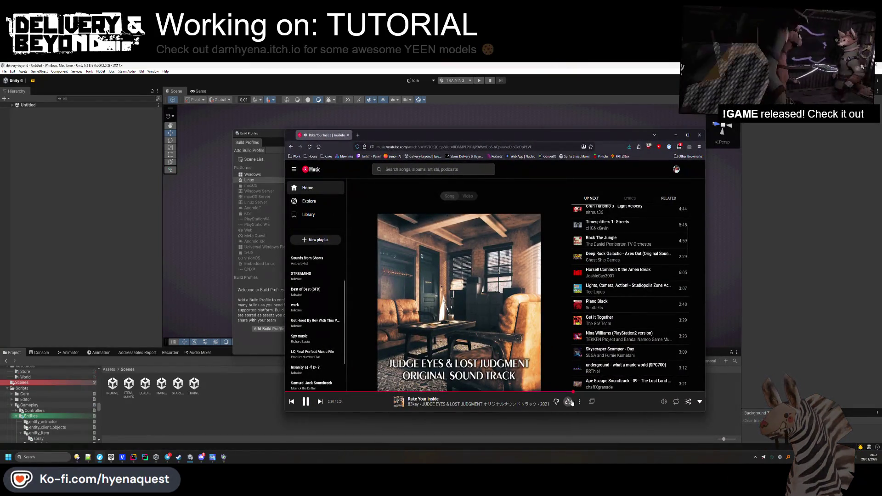
left_click(579, 402)
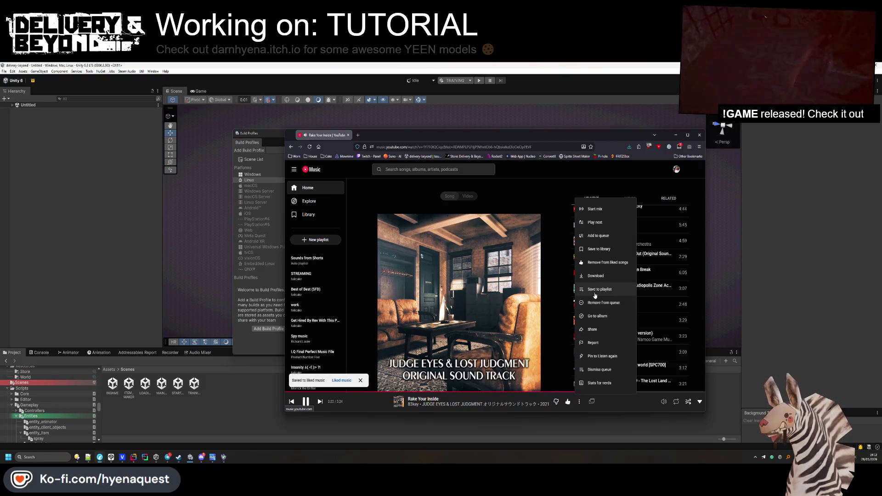
left_click(598, 289)
left_click(525, 214)
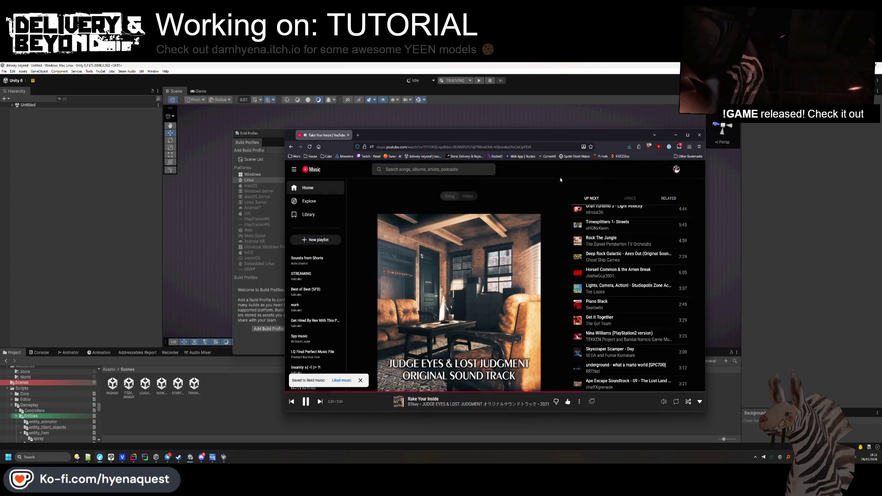
left_click(676, 135)
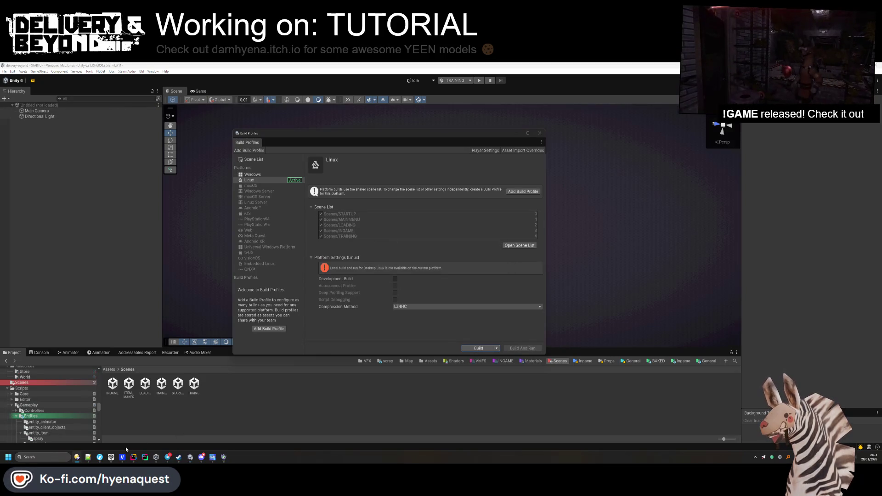
Close the extra file manager windows, keeping the Controllers folder window
mouse_move(81, 460)
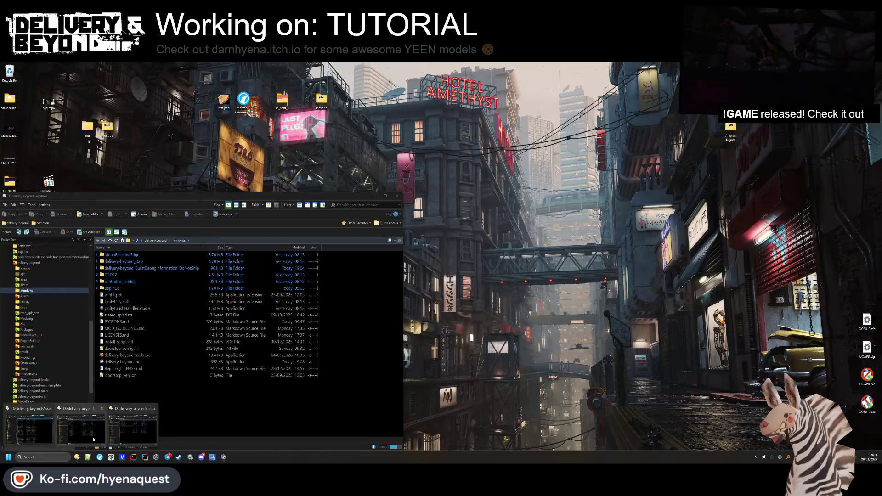
middle_click(93, 439)
middle_click(92, 435)
left_click(93, 436)
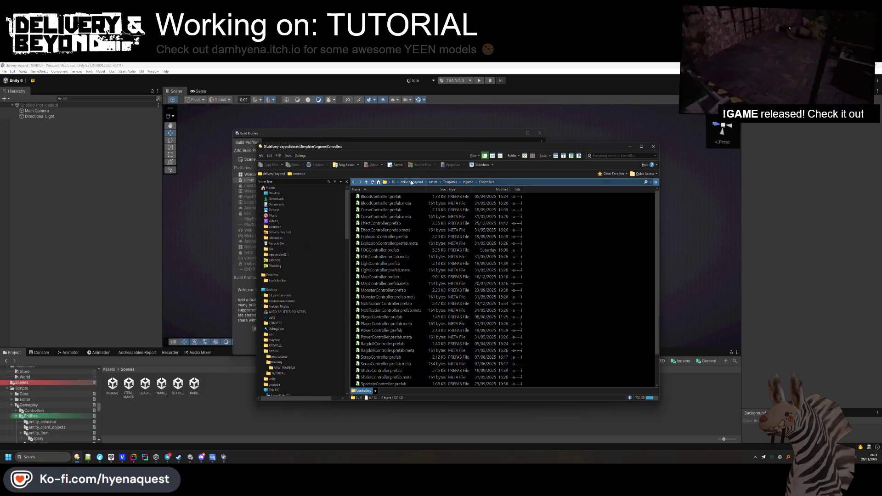
Run deploy.bat from delivery-beyond\Steamworks to upload the build to Steamworks
left_click(413, 183)
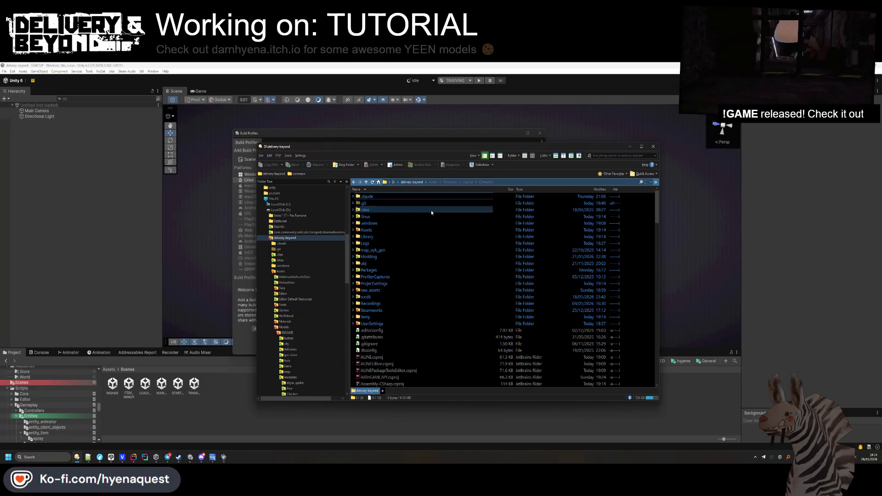
double_click(378, 309)
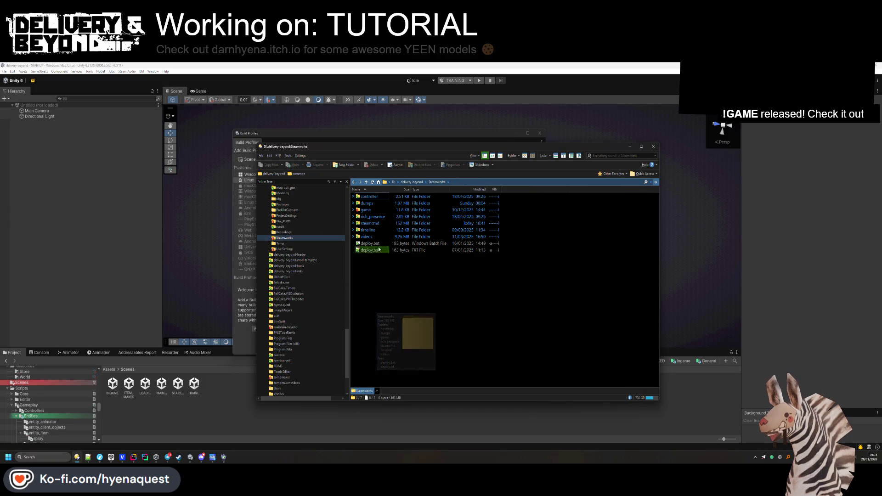
left_click(370, 244)
key("Return")
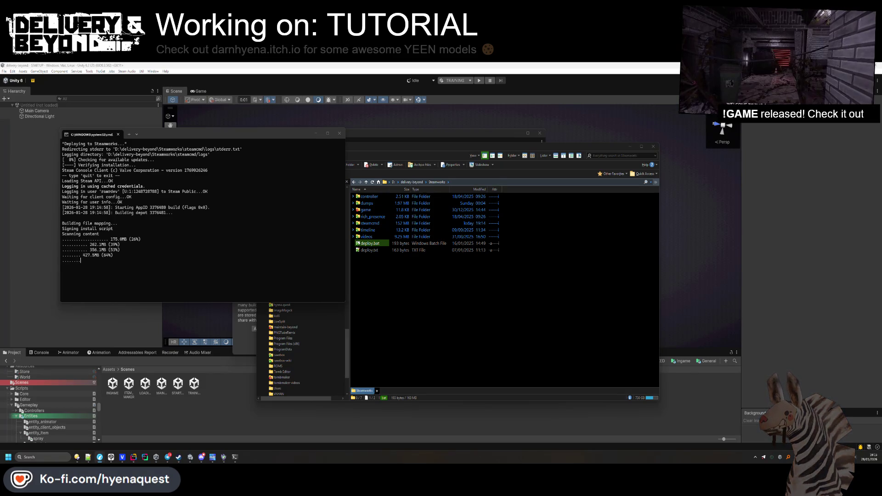
key("alt+Tab")
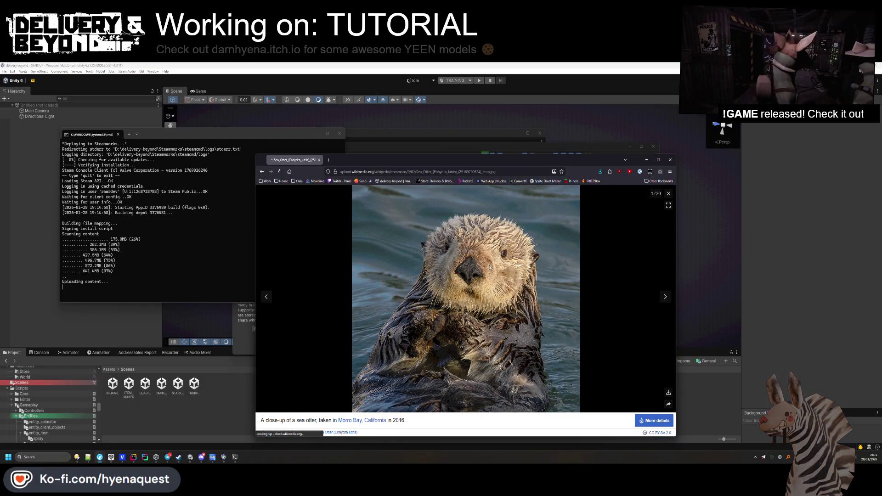
Open the raw sea otter photo, zoom and pan onto its face, and snip the face with Win+Shift+S
left_click(483, 285)
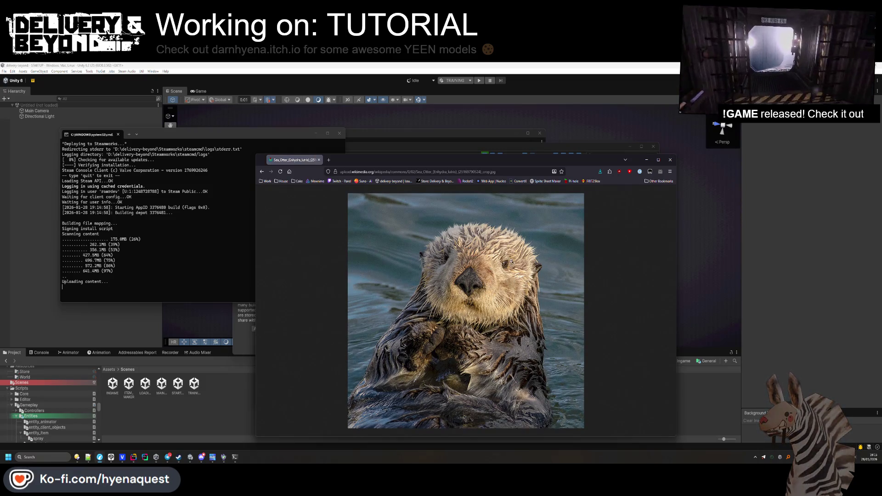
scroll(572, 343, "up", 5, "ctrl")
middle_click(550, 315)
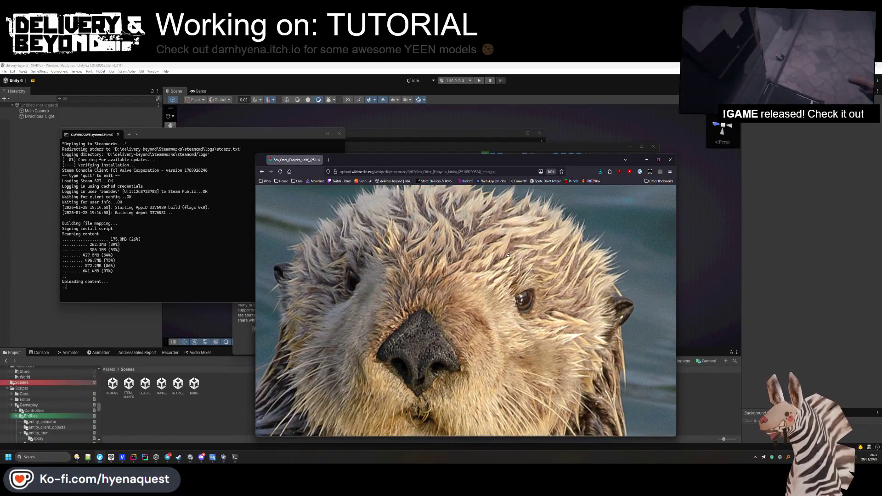
middle_click(487, 295)
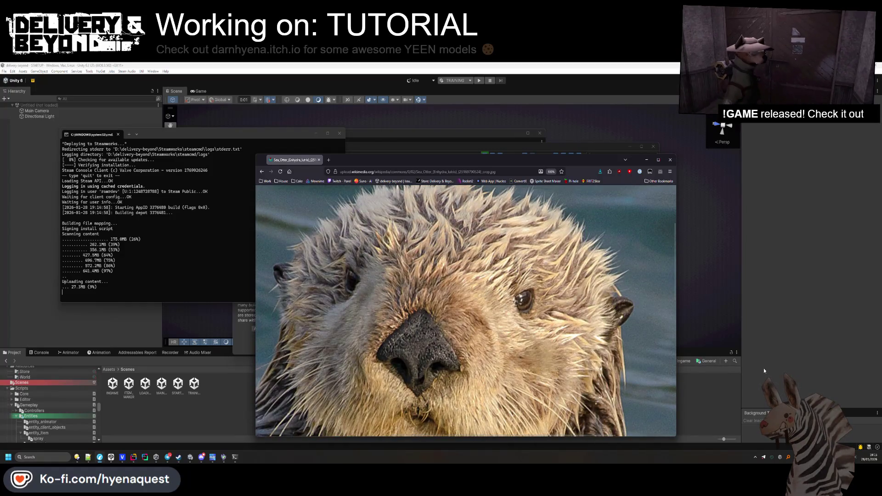
key("super+shift+s")
mouse_move(280, 213)
left_mouse_down()
mouse_move(599, 445)
mouse_move(587, 429)
left_mouse_up()
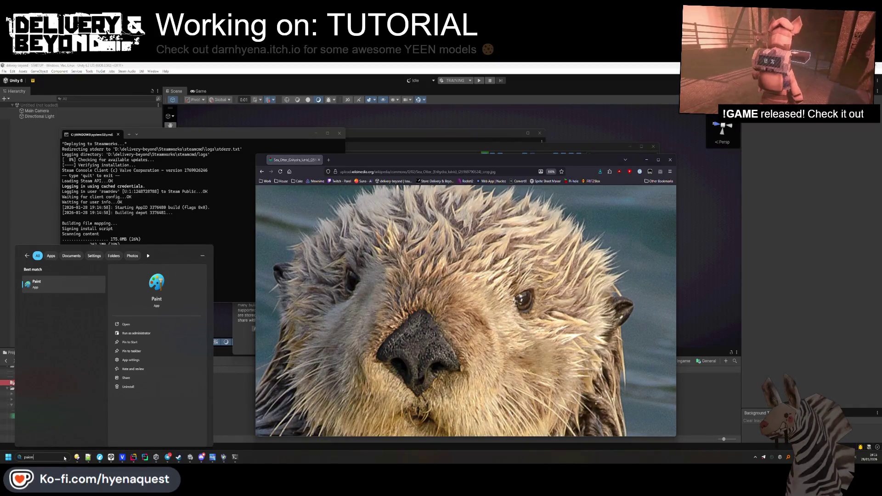
Paste the otter snip into Paint and brush black angry eyebrows and a frown onto it
key("ctrl+v")
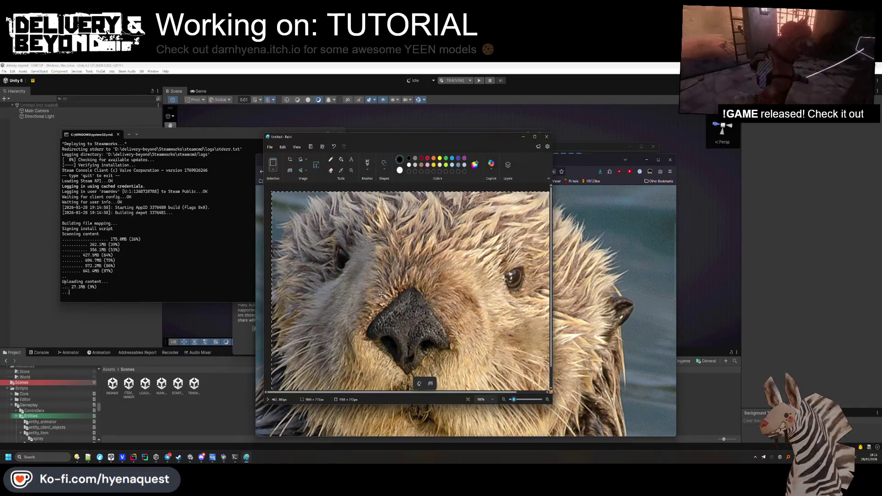
left_click(367, 162)
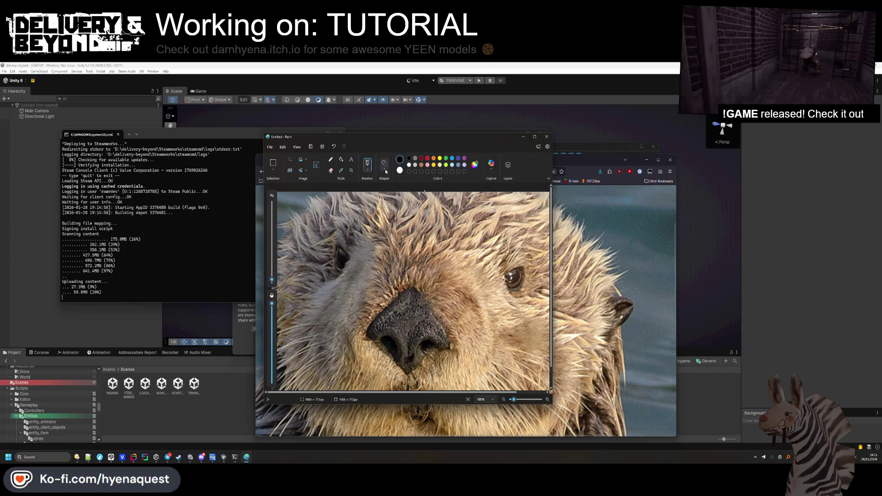
left_click_drag(334, 200, 361, 223)
left_click_drag(517, 213, 495, 237)
left_click_drag(358, 376, 432, 377)
Rework the frown, add black dots near the chin and mouth, and zoom the canvas to 56%
left_click(487, 294)
key("ctrl+z")
mouse_move(368, 379)
left_mouse_down()
mouse_move(460, 377)
mouse_move(381, 361)
mouse_move(439, 384)
mouse_move(379, 363)
mouse_move(439, 384)
left_mouse_up()
key("ctrl+z")
key("ctrl+z")
left_click(473, 355)
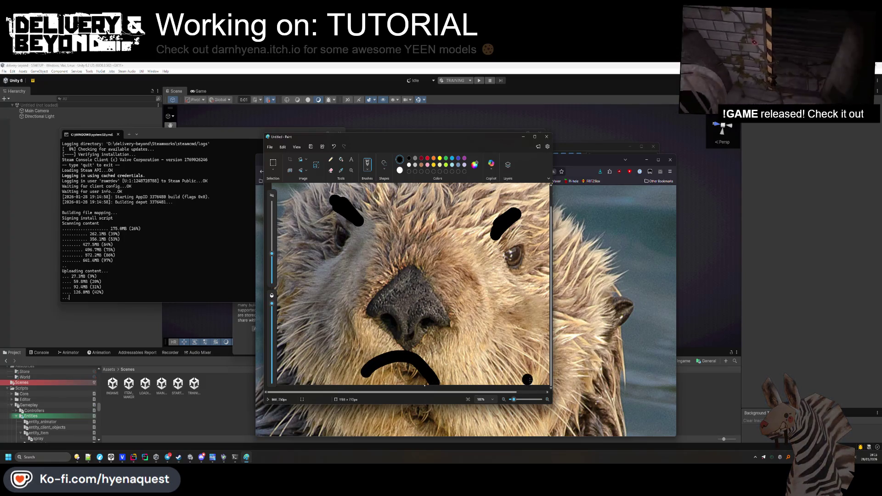
left_click_drag(553, 405, 576, 426)
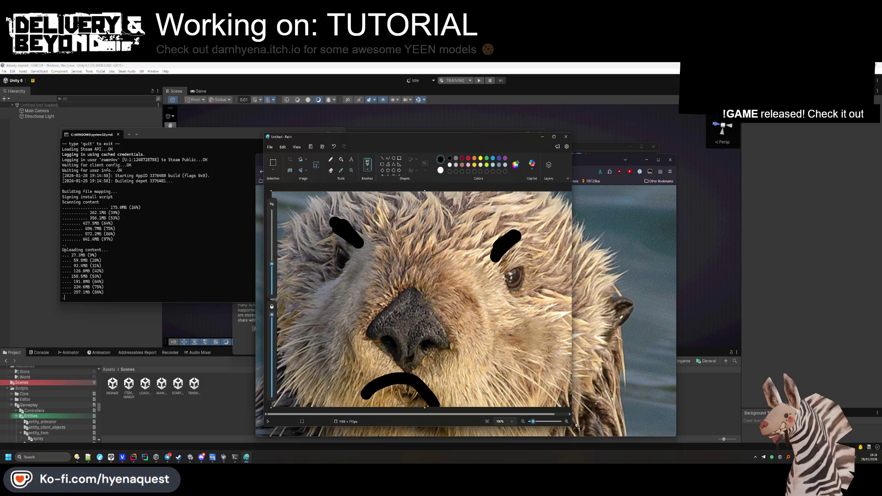
left_click_drag(533, 422, 533, 426)
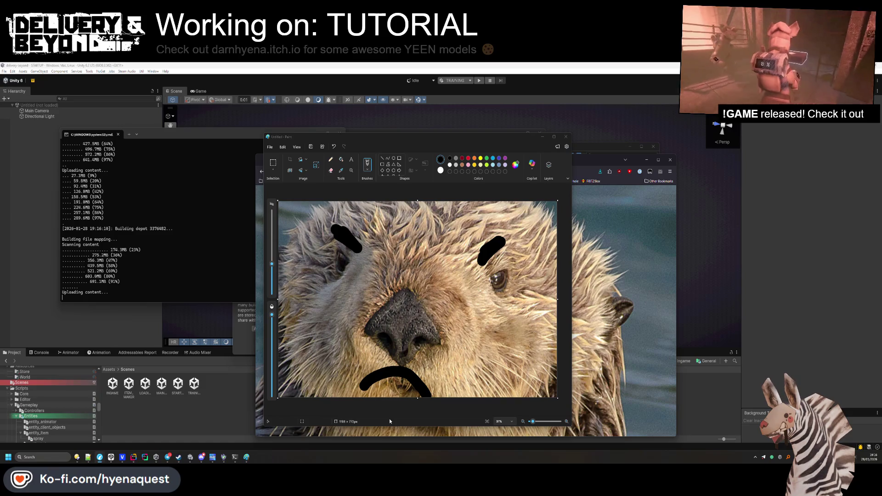
left_click(394, 392)
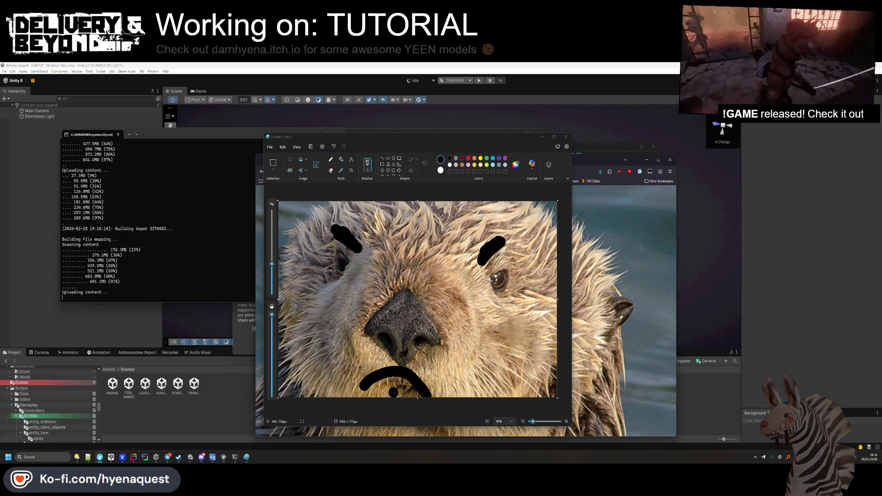
left_click(566, 137)
Discard the Paint doodle and view the otter-on-rocks photo full size, zoomed on its face
left_click(417, 295)
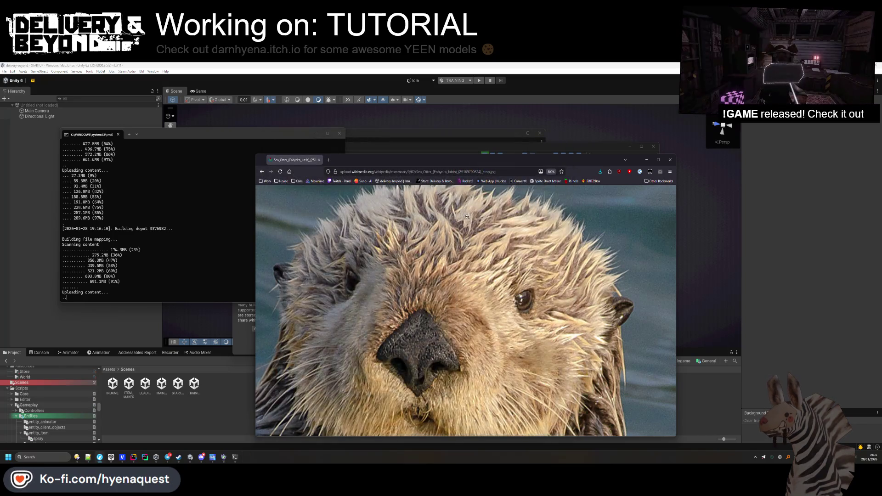
scroll(413, 230, "up", 5)
key("alt+Left")
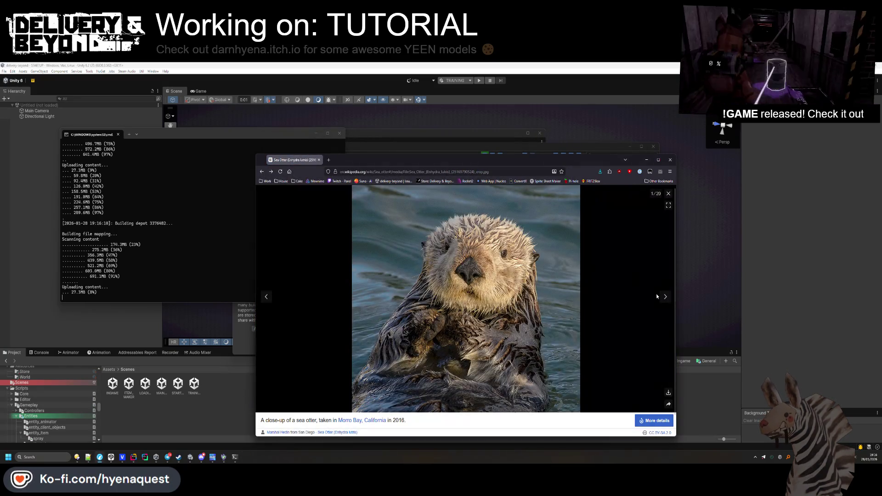
left_click(665, 297)
left_click(665, 297)
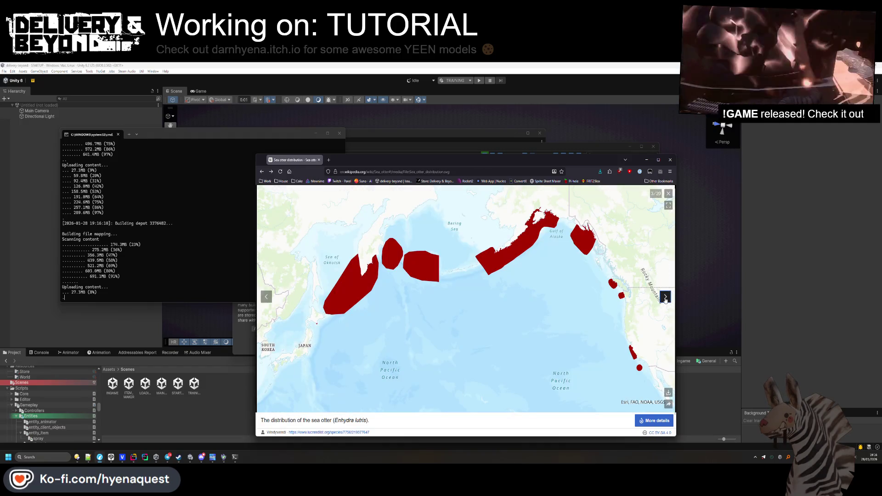
left_click(666, 297)
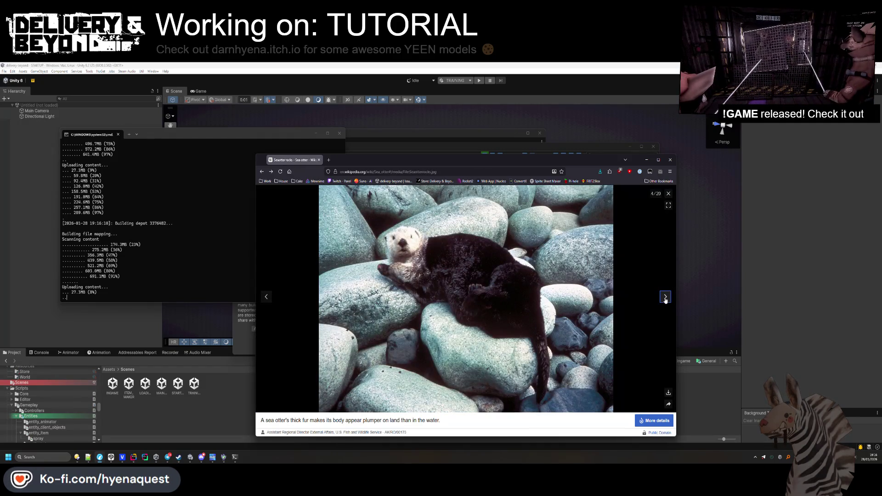
left_click(415, 247)
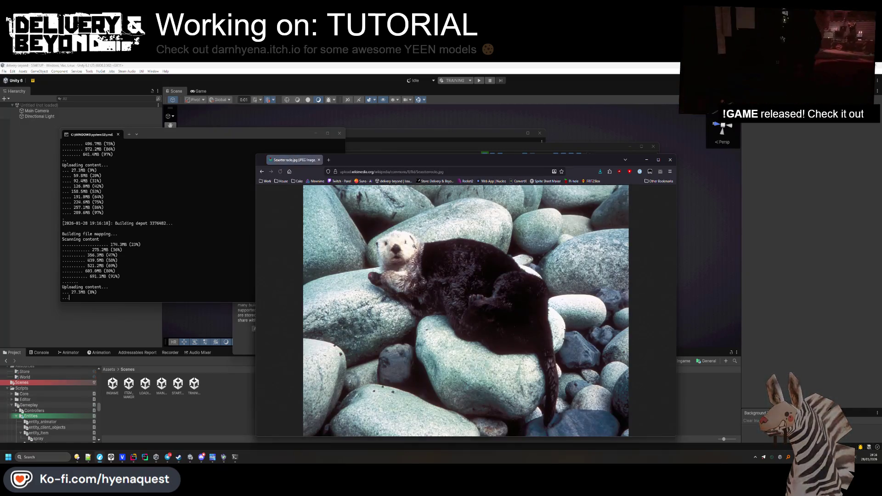
left_click(426, 260)
Browse on through the Wikipedia sea otter gallery to the full-size two-otters-in-water image
key("alt+Left")
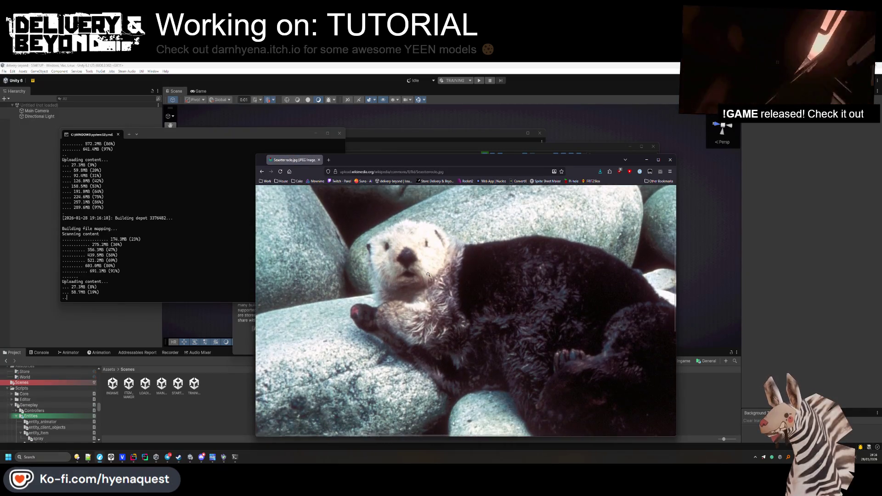
left_click(666, 297)
left_click(665, 297)
left_click(666, 296)
left_click(666, 297)
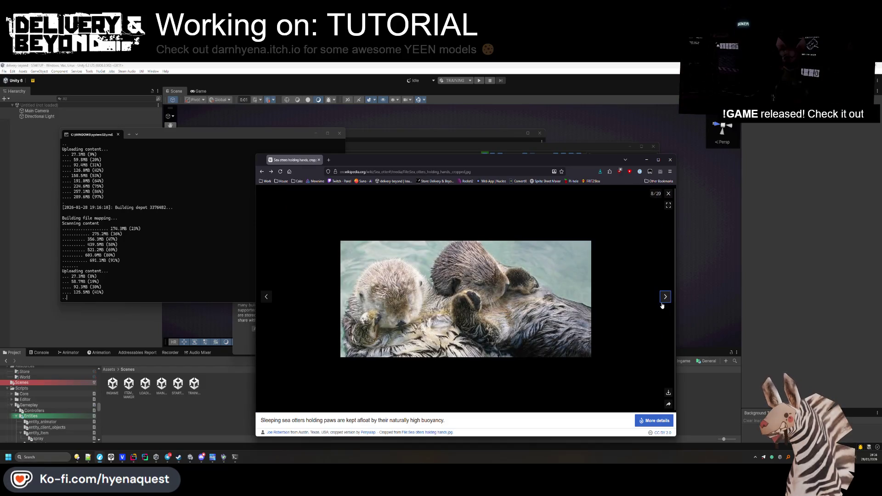
left_click(665, 297)
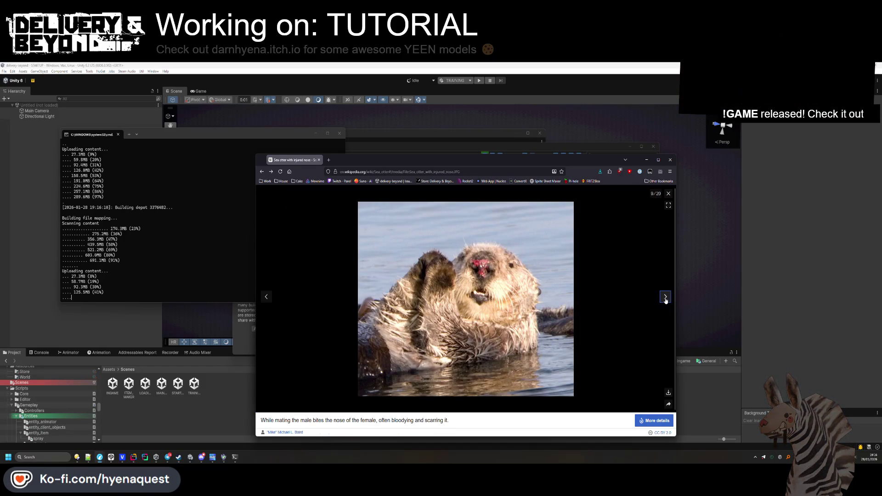
left_click(665, 298)
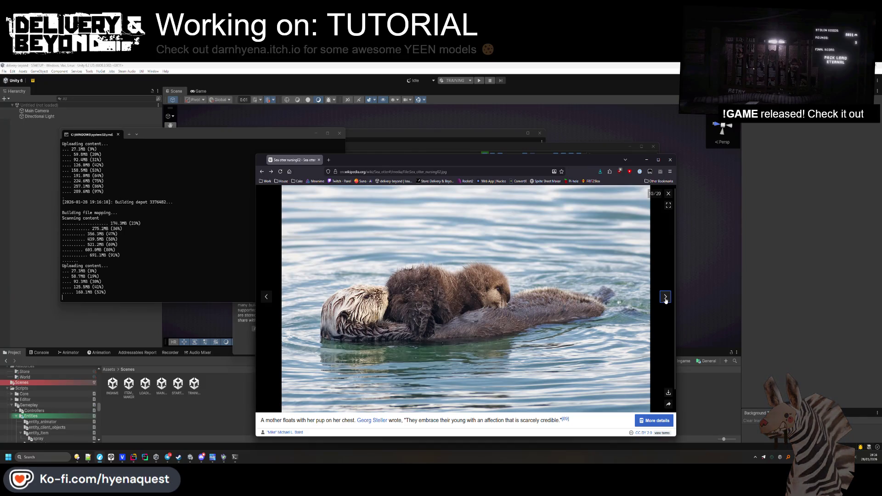
left_click(666, 298)
left_click(665, 297)
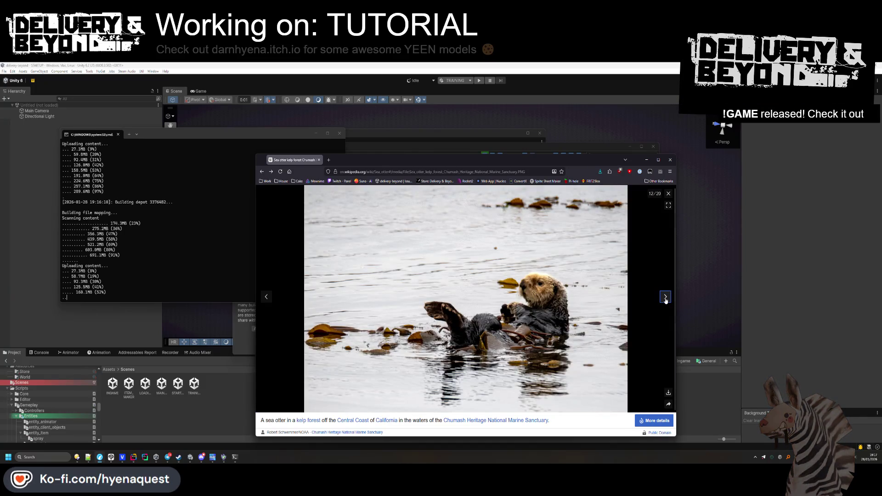
left_click(666, 298)
left_click(665, 297)
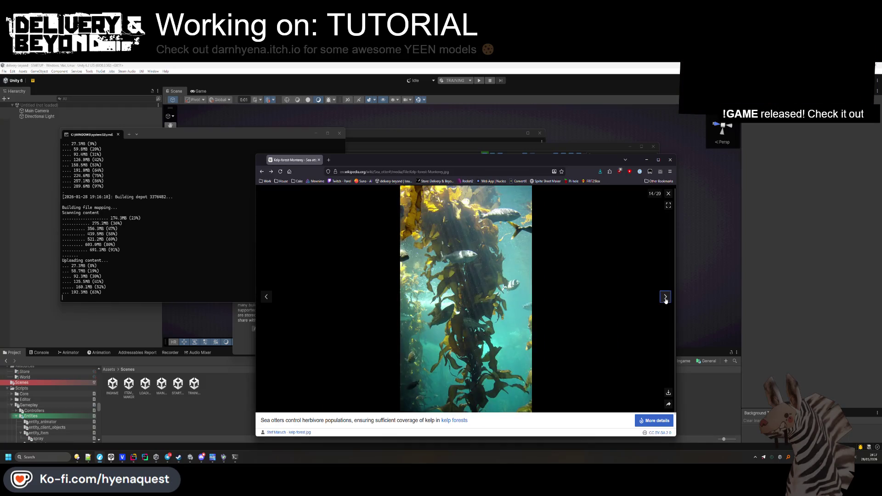
left_click(665, 297)
left_click(665, 298)
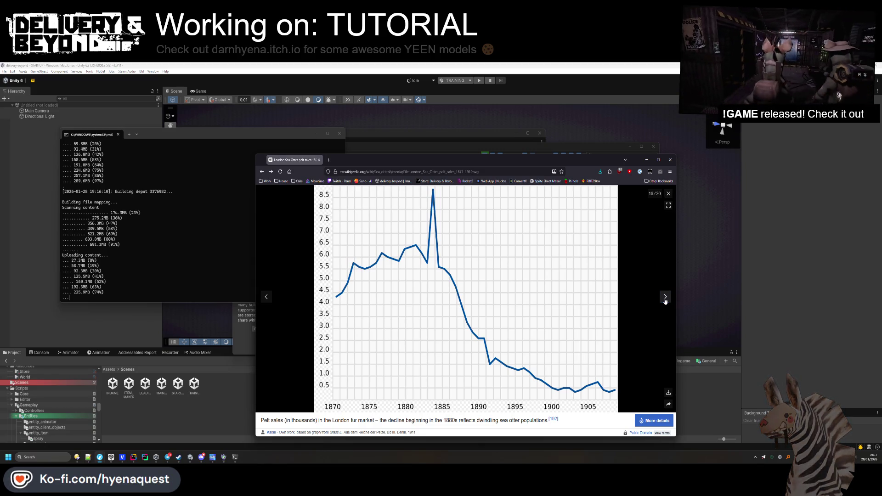
left_click(665, 298)
left_click(665, 298)
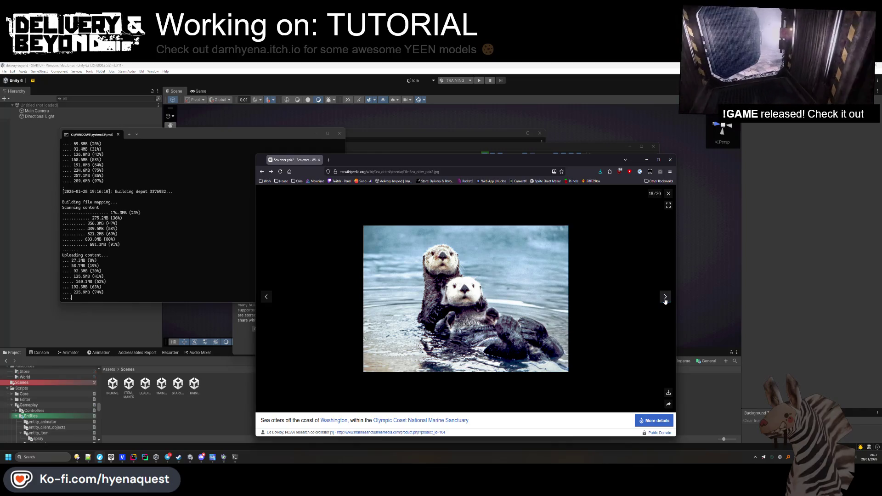
left_click(466, 317)
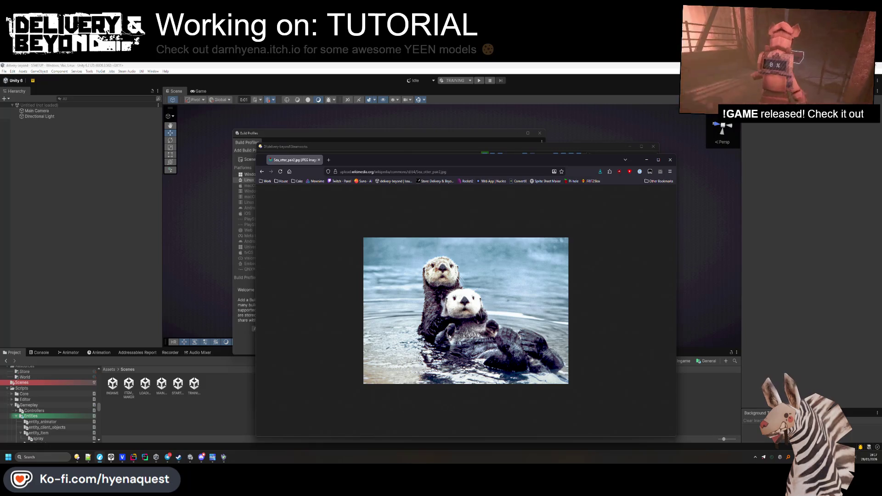
Search 'rope png' in a new tab, then minimize Firefox from the otter image tab
scroll(450, 336, "up", 4)
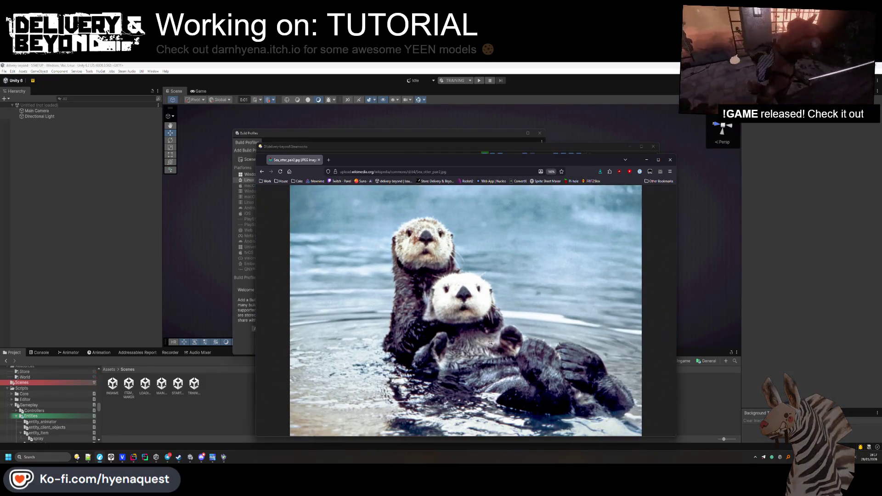
left_click(329, 160)
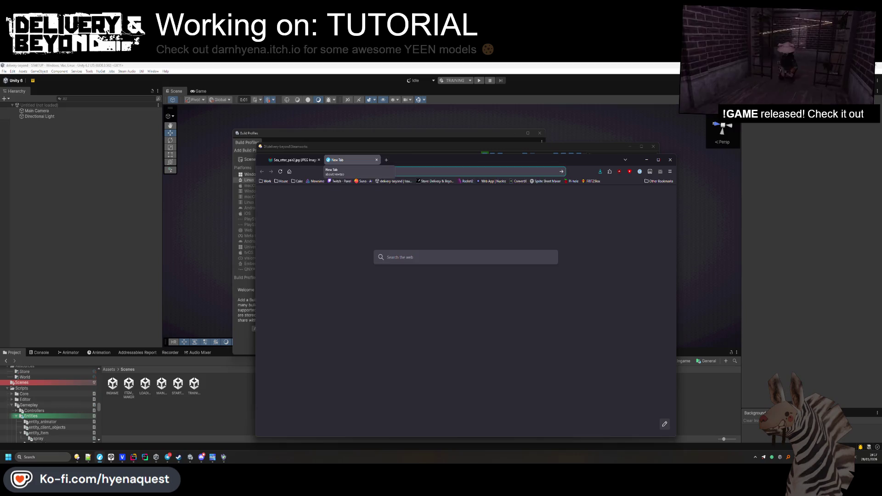
type("rope png")
key("Return")
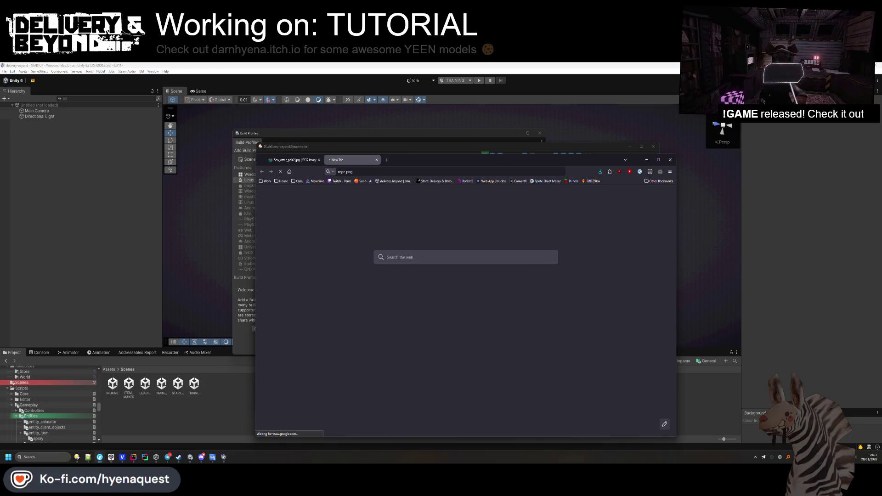
left_click(294, 160)
right_click(413, 272)
left_click(432, 301)
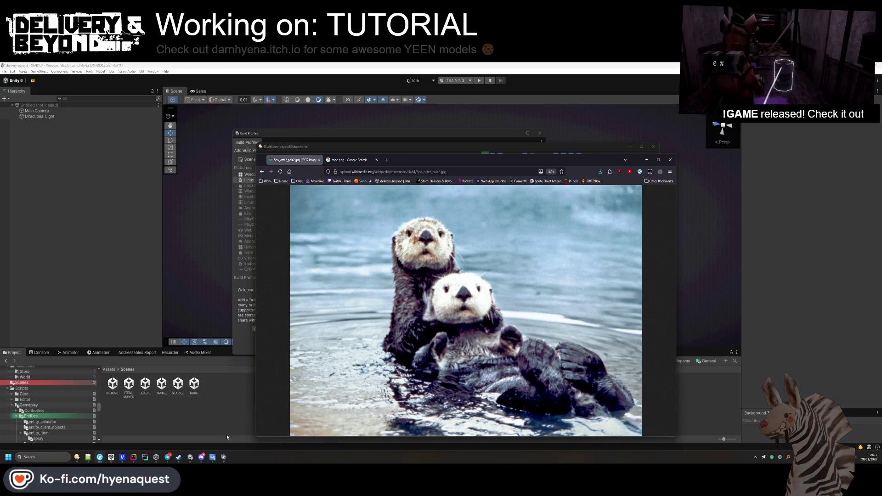
left_click(647, 160)
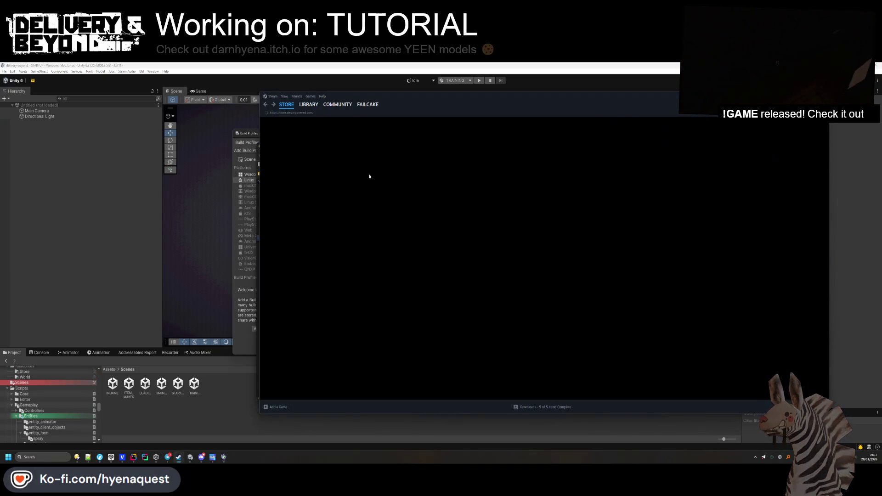
Clear the completed downloads list on Steam's Downloads page and return to the library
left_click(531, 404)
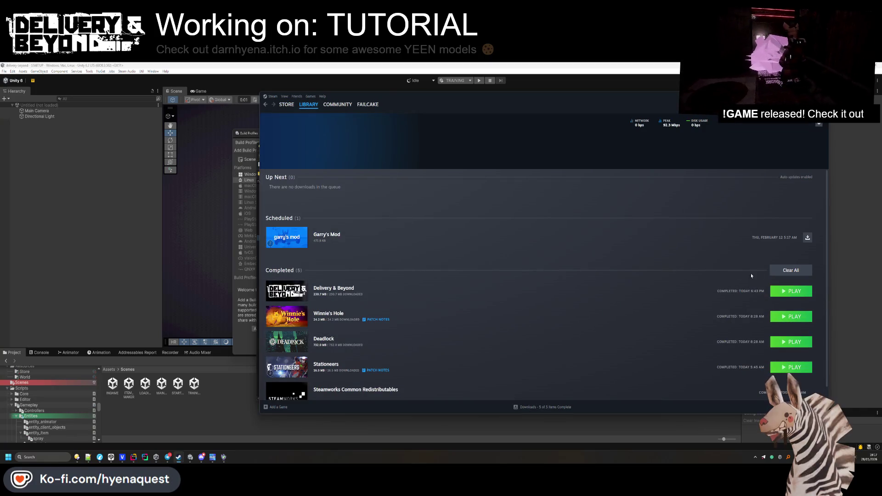
left_click(790, 270)
left_click(313, 106)
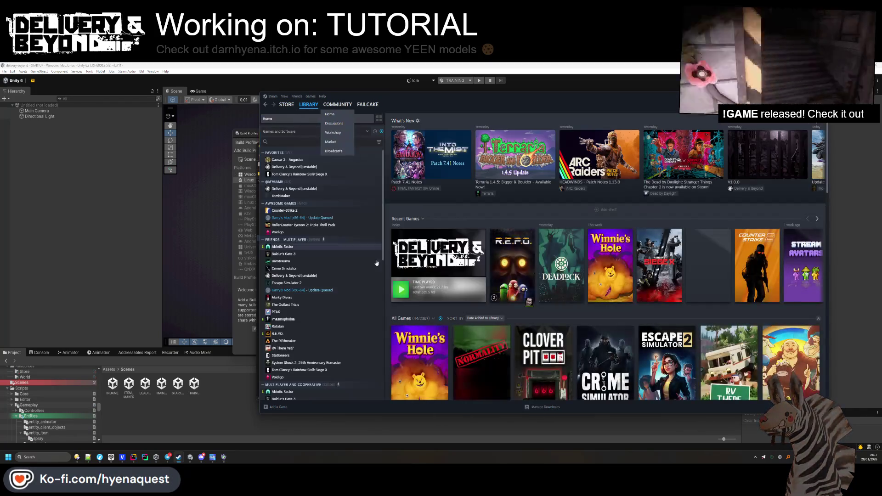
Verify Delivery & Beyond's installed file integrity from its Properties, then launch the game
right_click(428, 271)
left_click(455, 319)
left_click(478, 209)
left_click(454, 223)
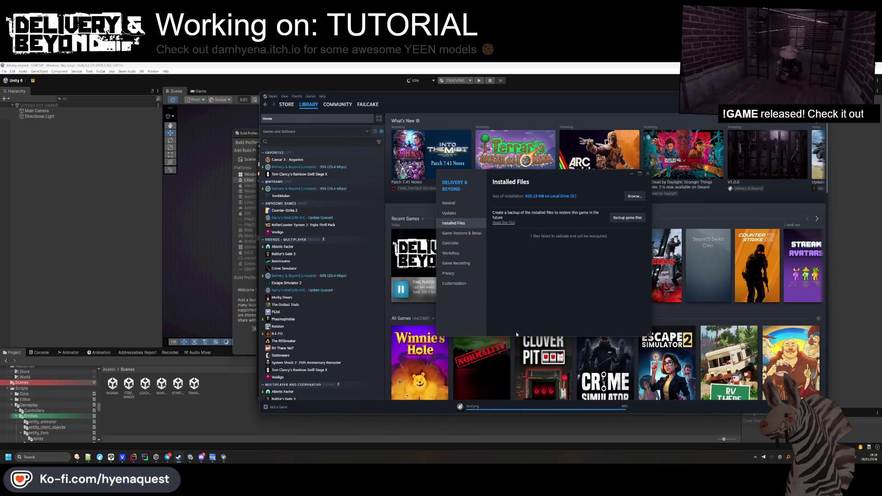
left_click(647, 174)
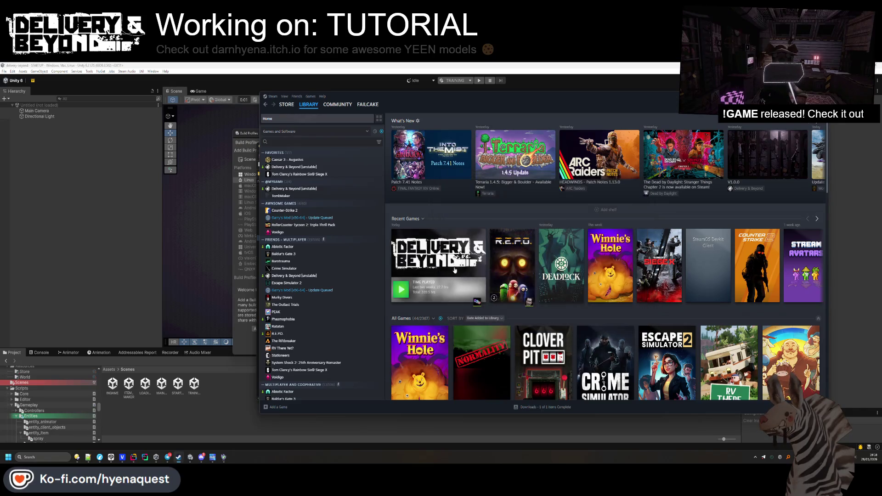
left_click(400, 290)
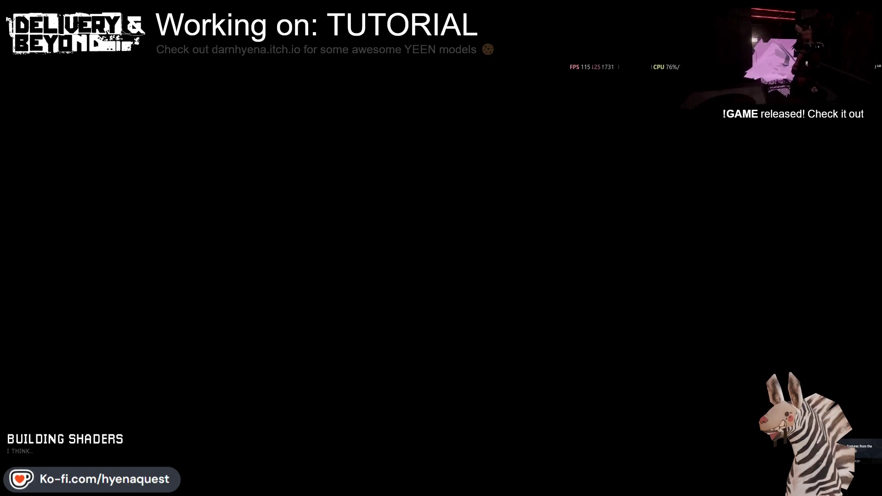
Start the tutorial mode from the game mode board and walk to the scrap container
left_click(106, 218)
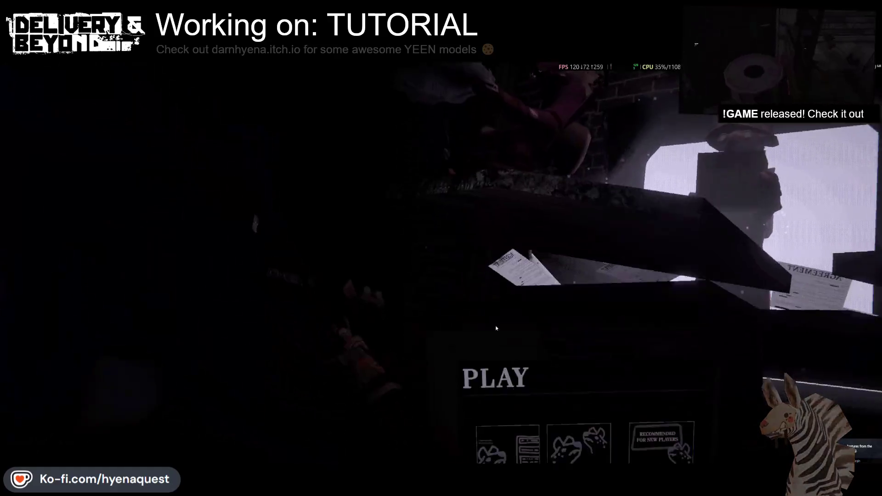
left_click(625, 271)
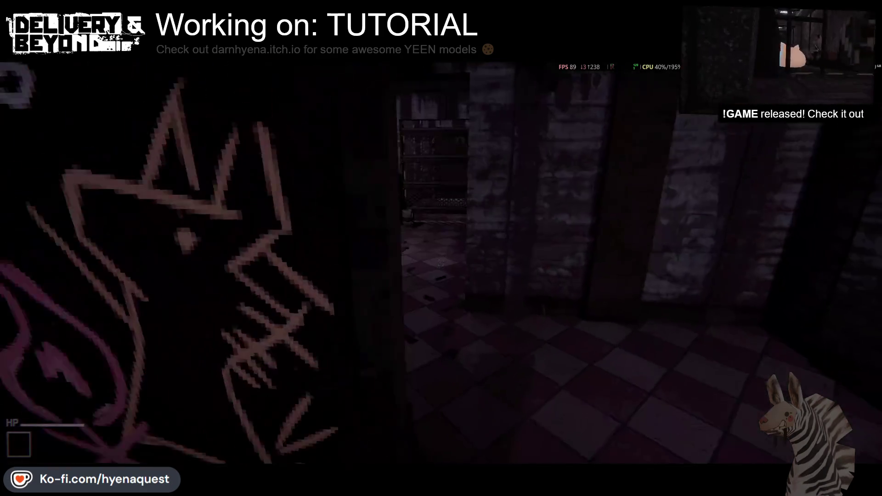
key("w")
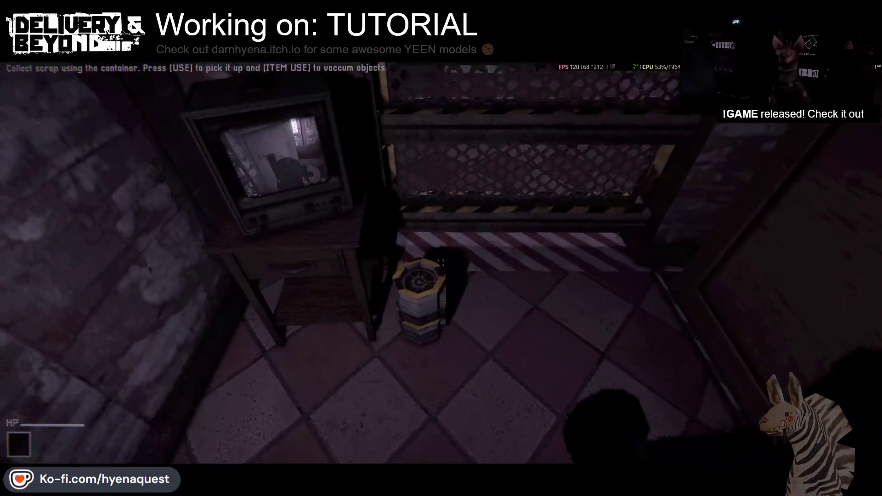
key("e")
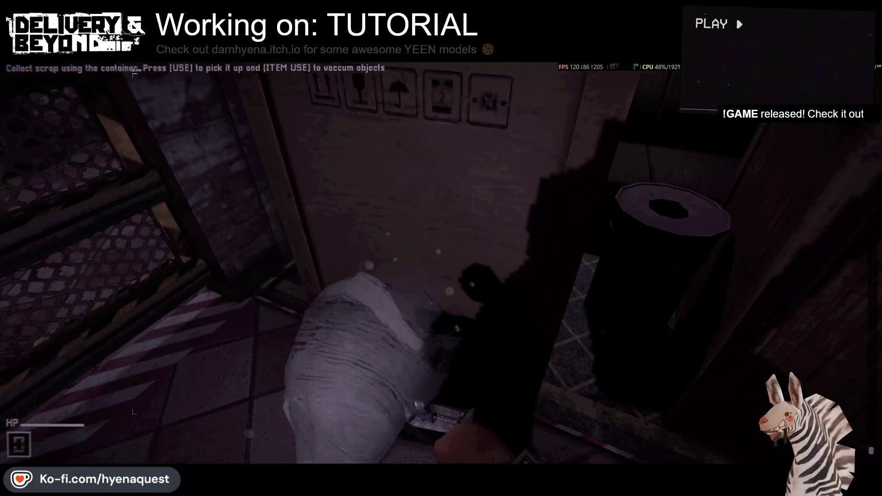
Check the Input and Audio pages of the pause settings menu, then resume play
key("Escape")
left_click(84, 236)
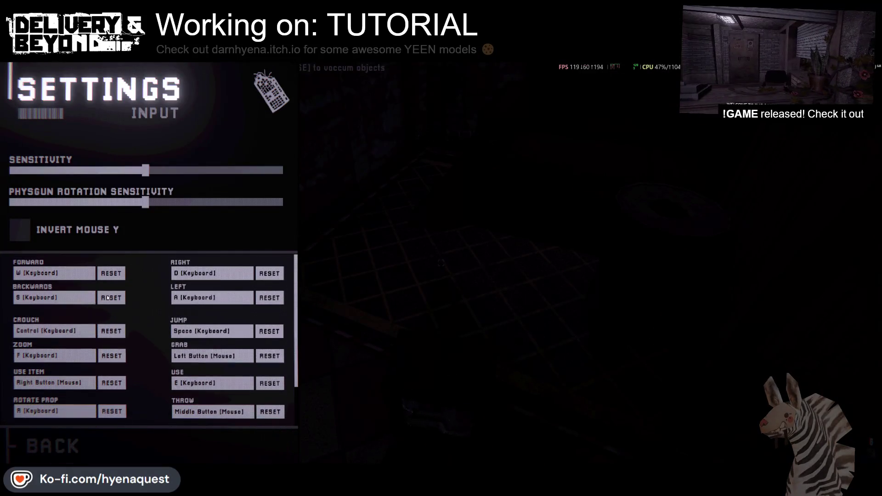
key("Escape")
key("Escape")
left_click(56, 187)
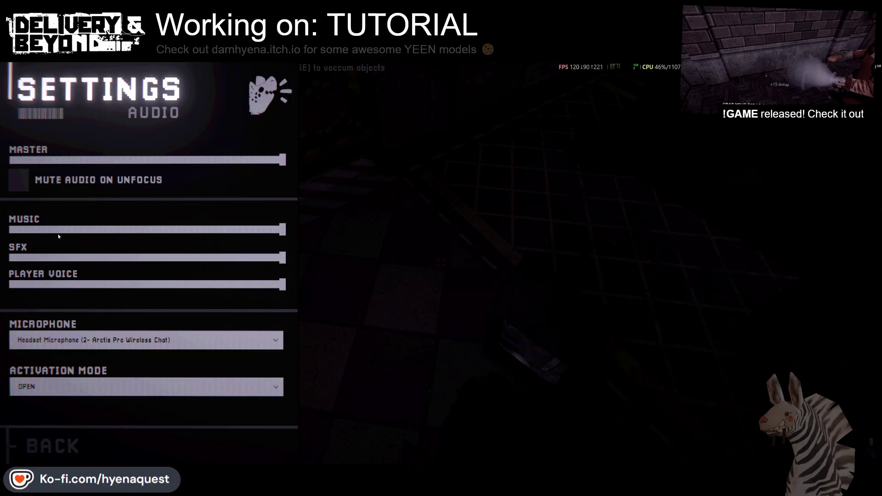
key("Escape")
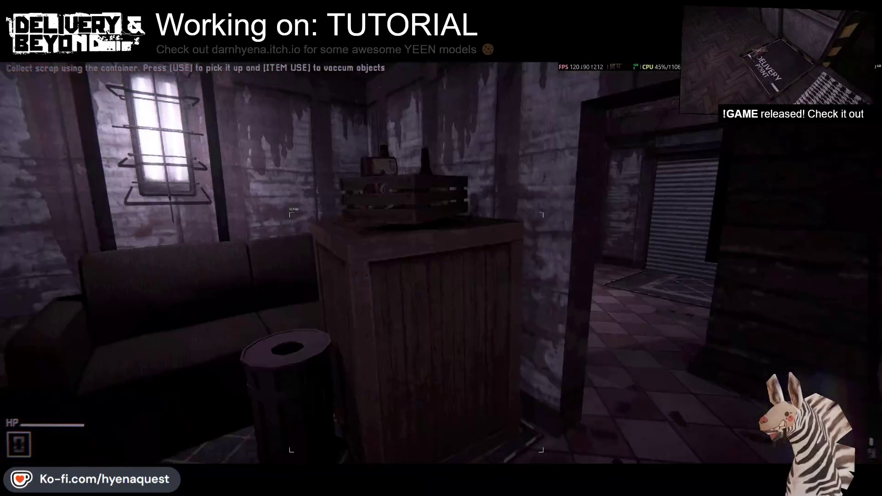
key("Escape")
key("Escape")
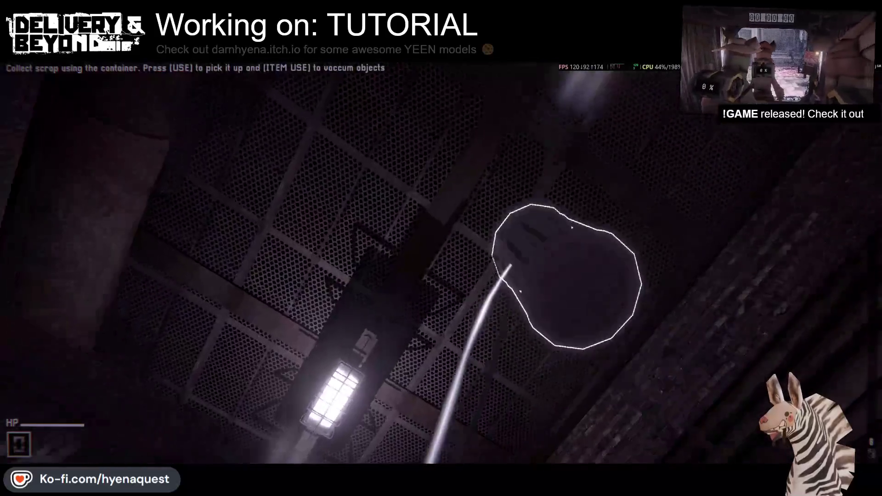
Carry the crates, table and stool into the SCRAP container with the beam, then pause
key("e")
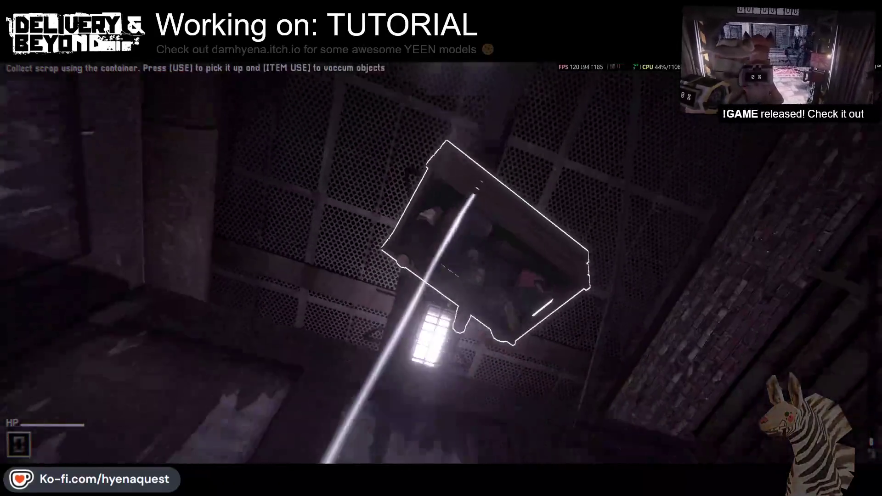
key("e")
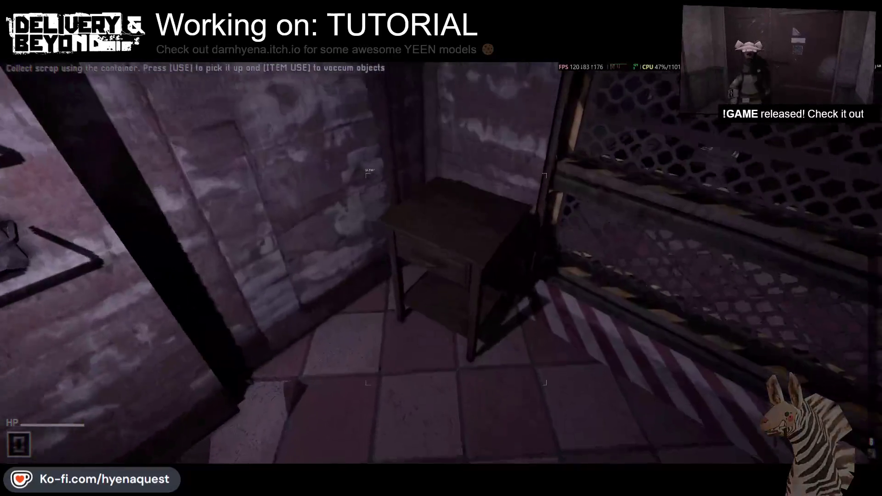
key("e")
key("e")
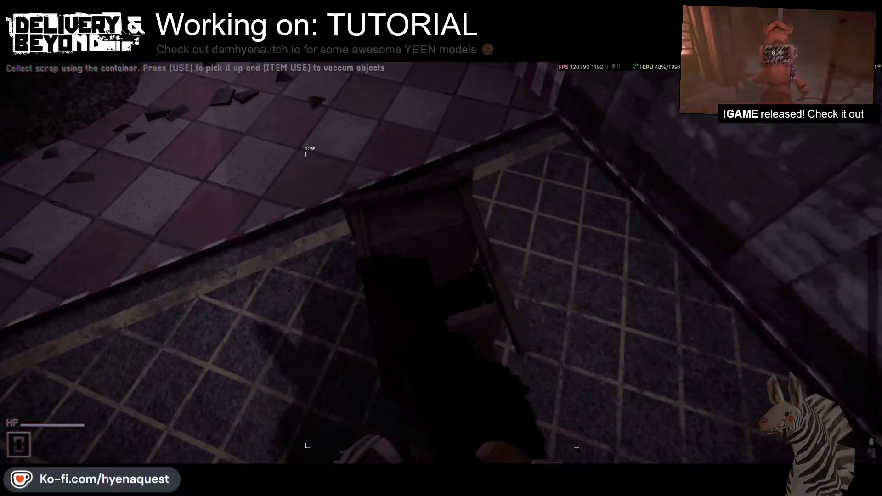
key("e")
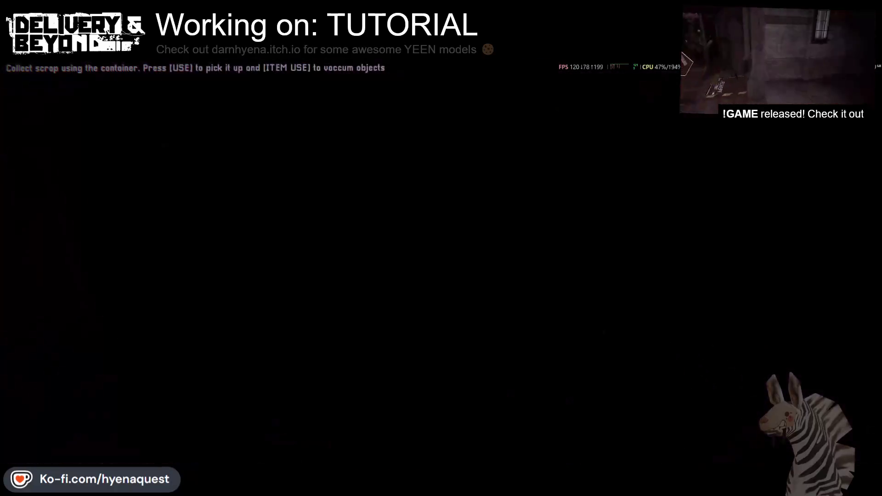
key("e")
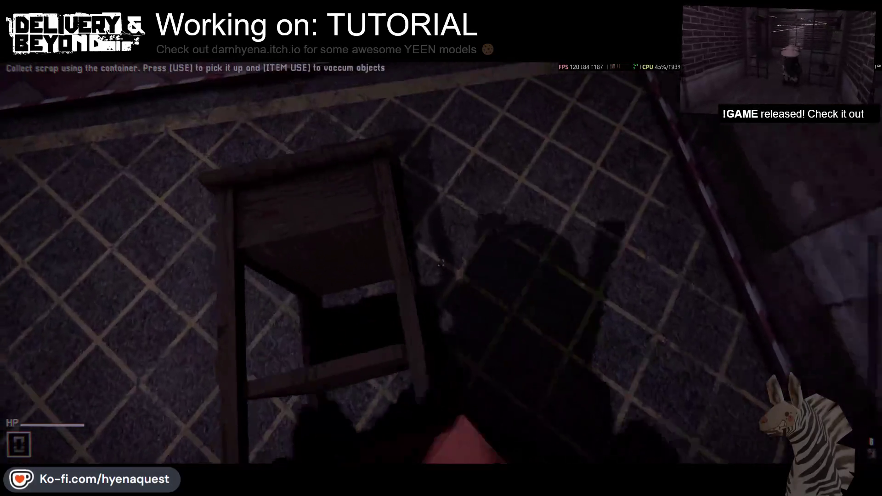
key("e")
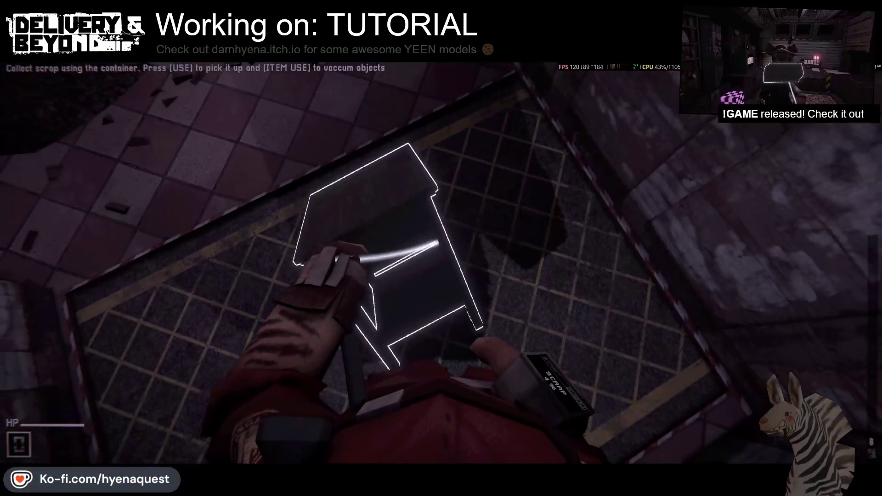
key("e")
key("e")
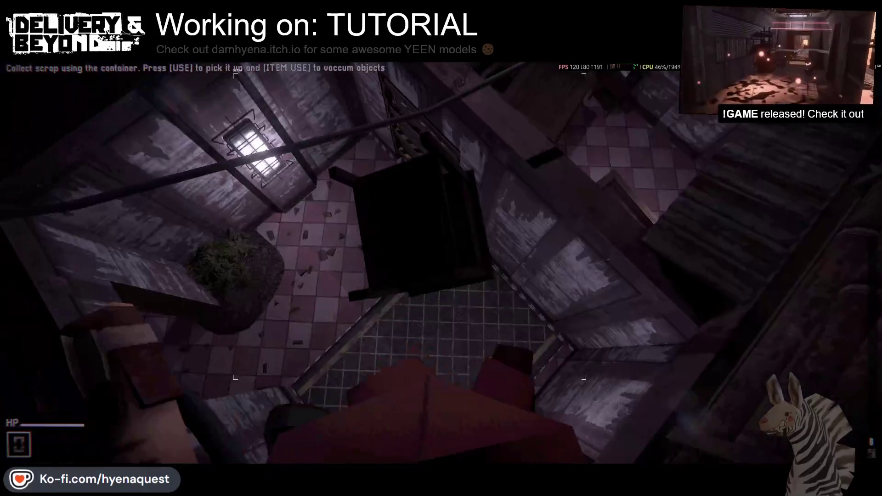
key("Escape")
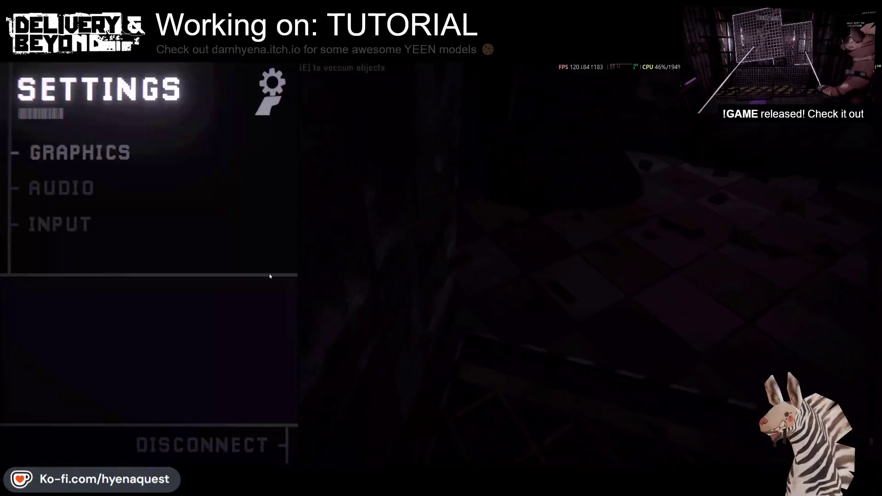
Disconnect from the tutorial, refresh the empty Servers list, return to PLAY, and open the Steam overlay
left_click(200, 443)
left_click(110, 221)
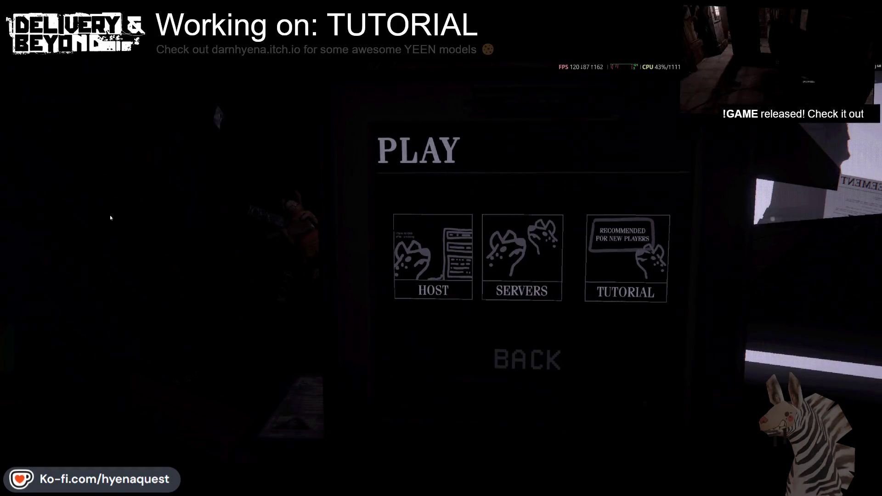
left_click(517, 277)
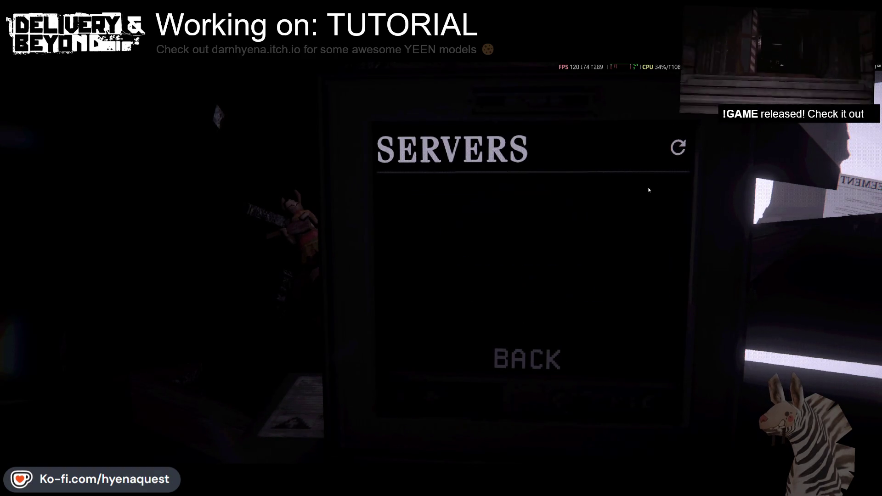
left_click(676, 153)
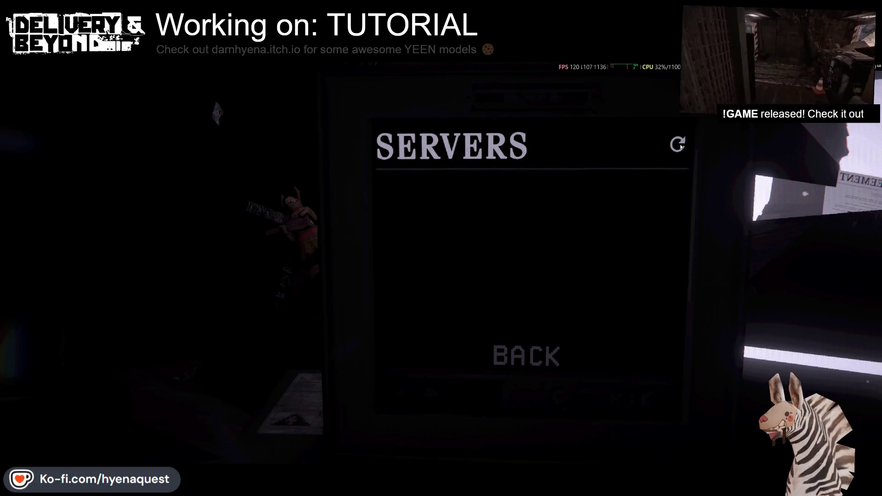
left_click(528, 362)
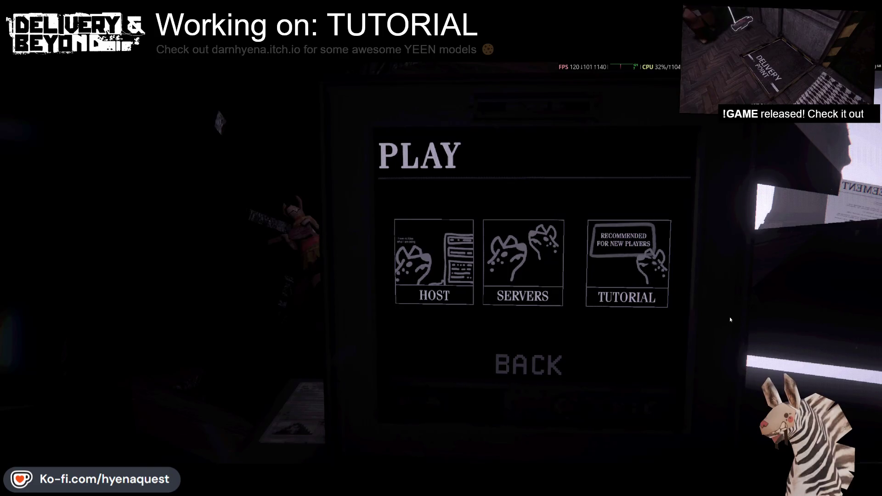
left_click(737, 335)
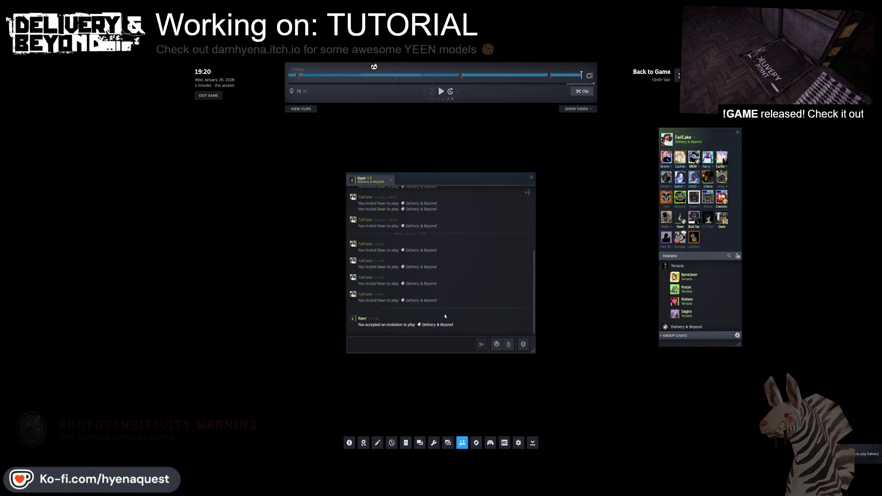
Close the overlay, Alt+Tab to the Steam Library and back, then briefly reopen and close the overlay
key("shift+Tab")
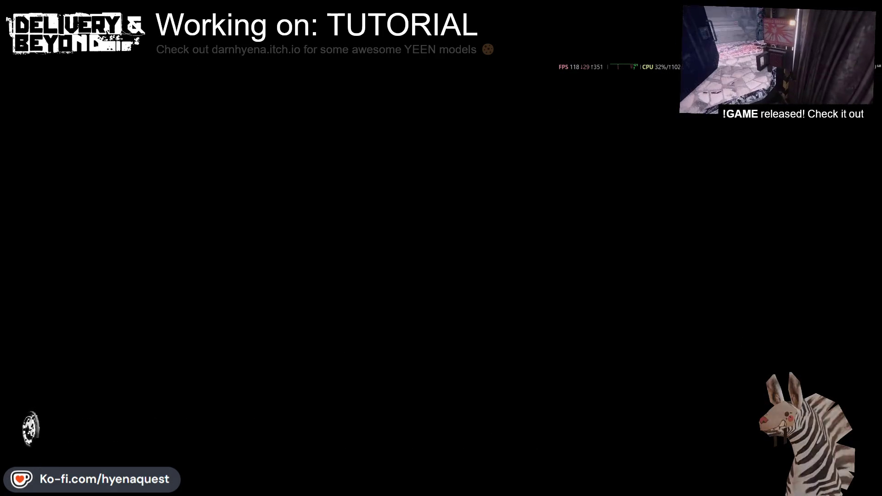
key("alt+Tab")
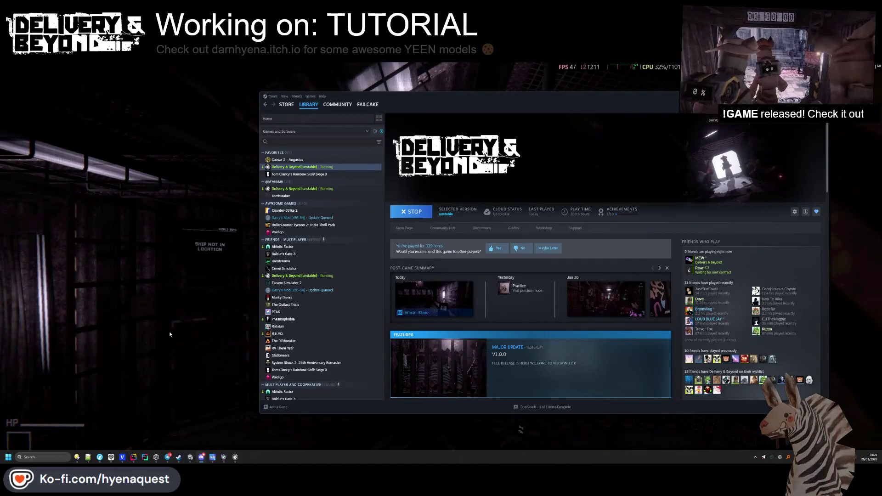
key("alt+Tab")
key("shift+Tab")
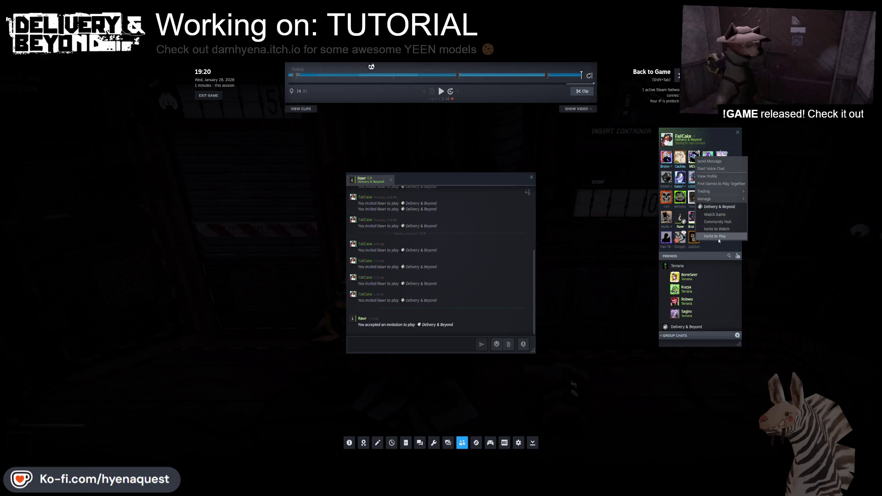
key("shift+Tab")
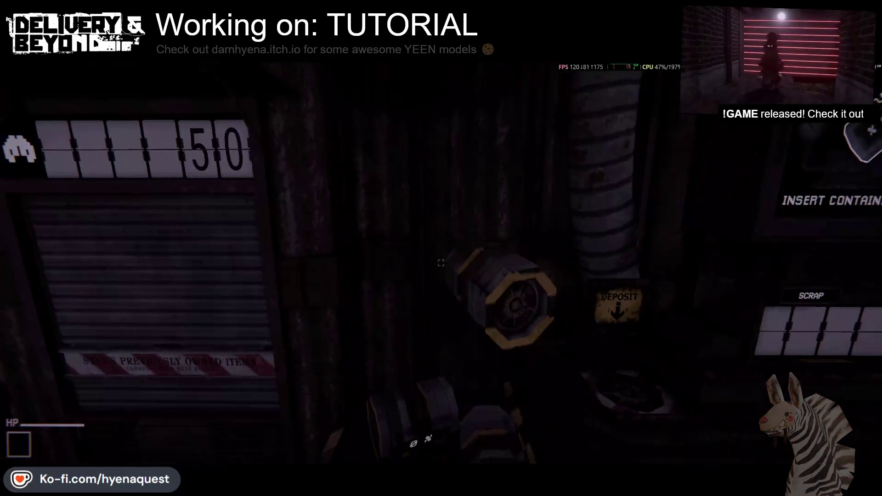
Pick up a nearby item, then review the Input settings page and resume play
key("e")
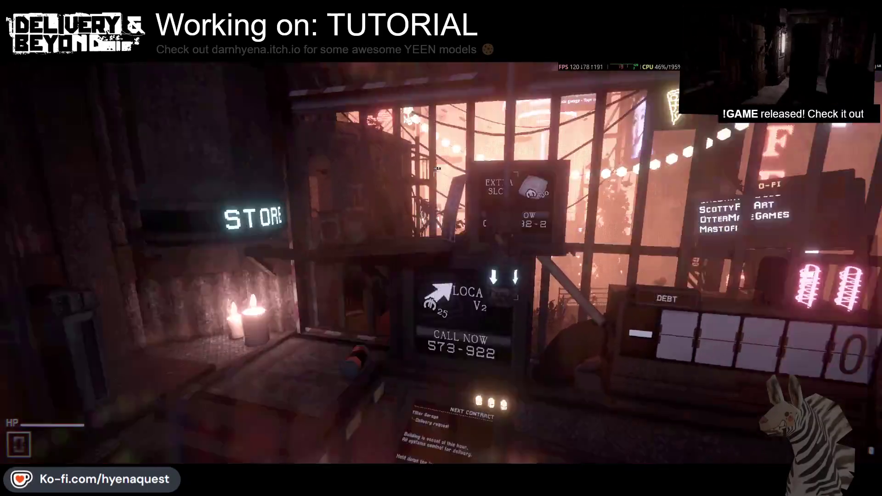
key("Escape")
left_click(87, 219)
scroll(108, 322, "down", 3)
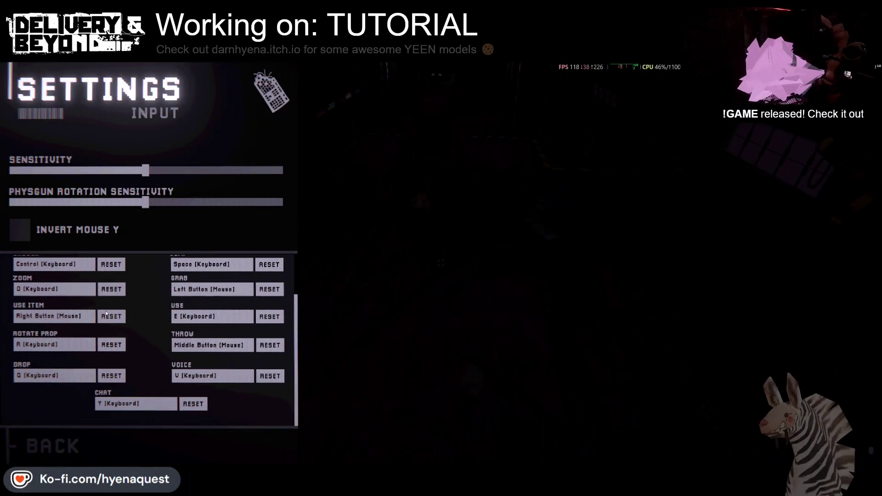
scroll(109, 321, "up", 3)
key("Escape")
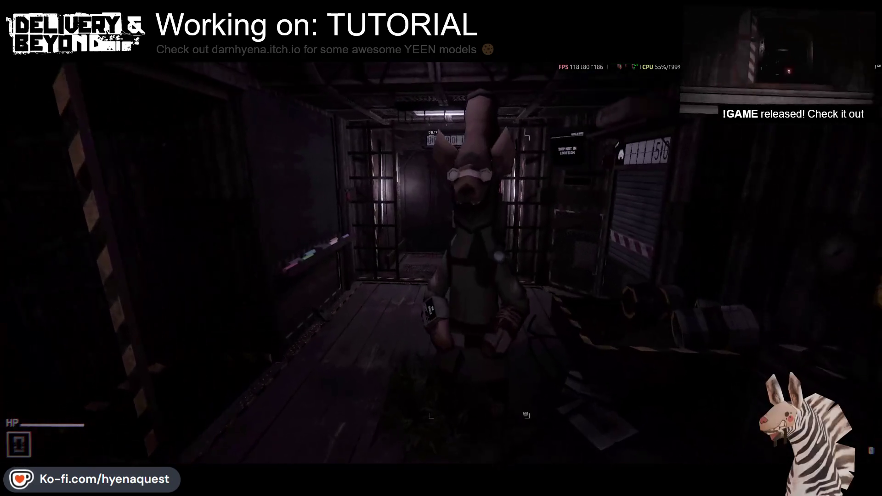
Walk back down the corridor into the caged elevator beside the backpack character
key("s")
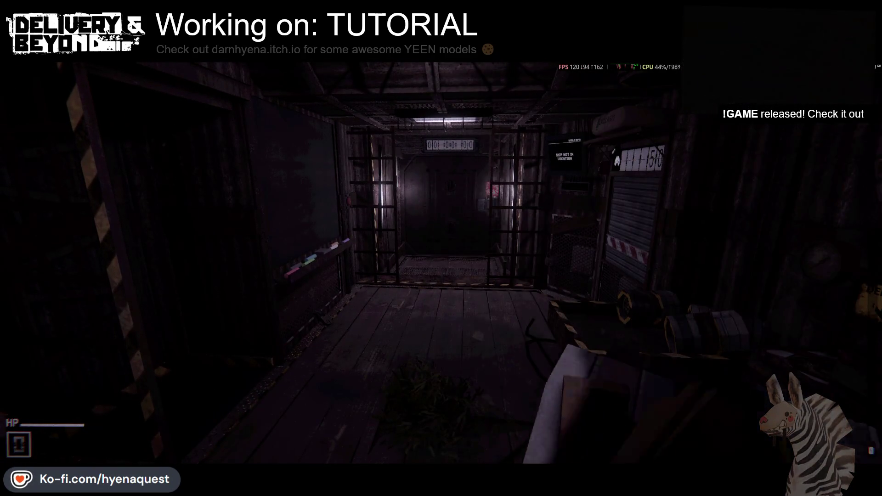
key("w")
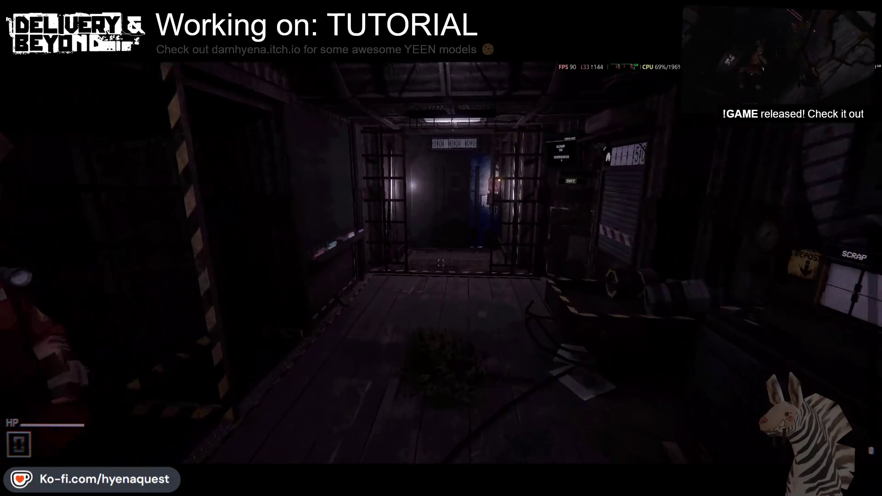
key("w")
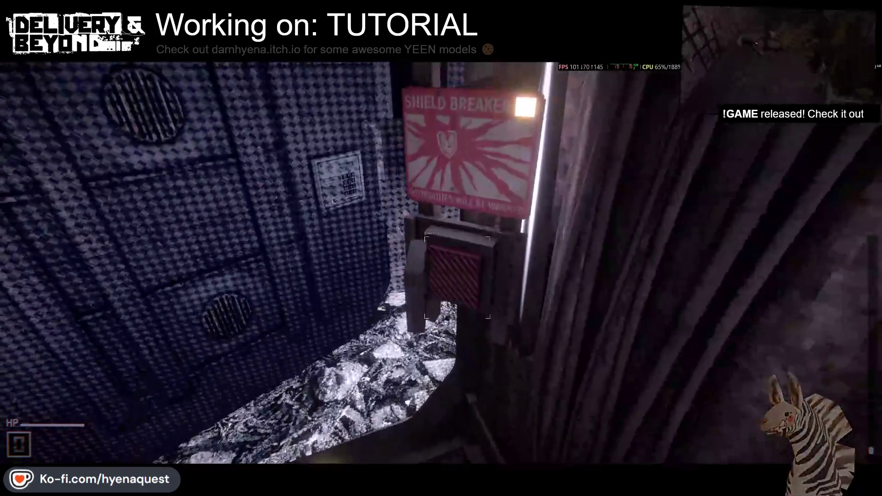
key("w")
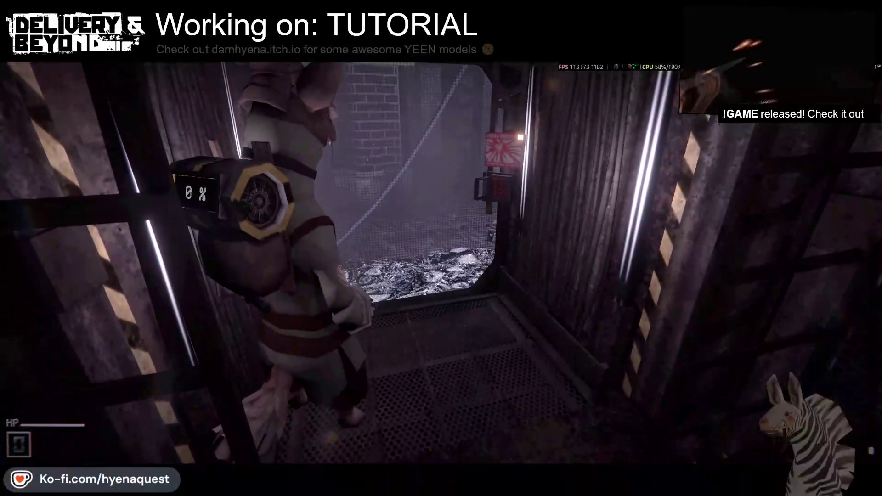
key("w")
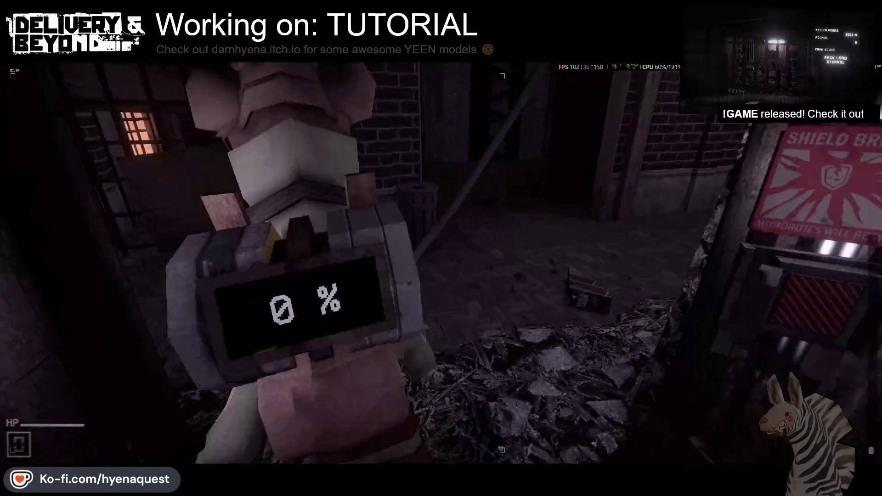
left_click(441, 262)
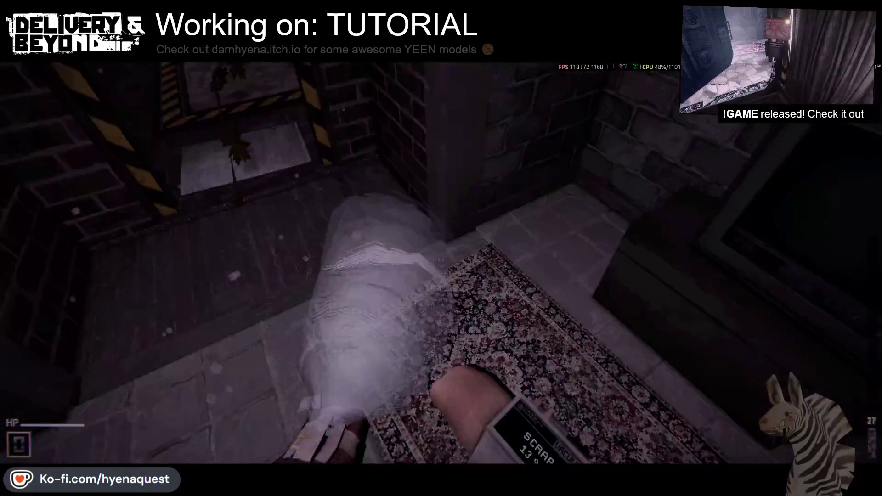
Collect the rug as scrap, walk through the alleys, and gather scrap from the trash can
left_click(441, 263)
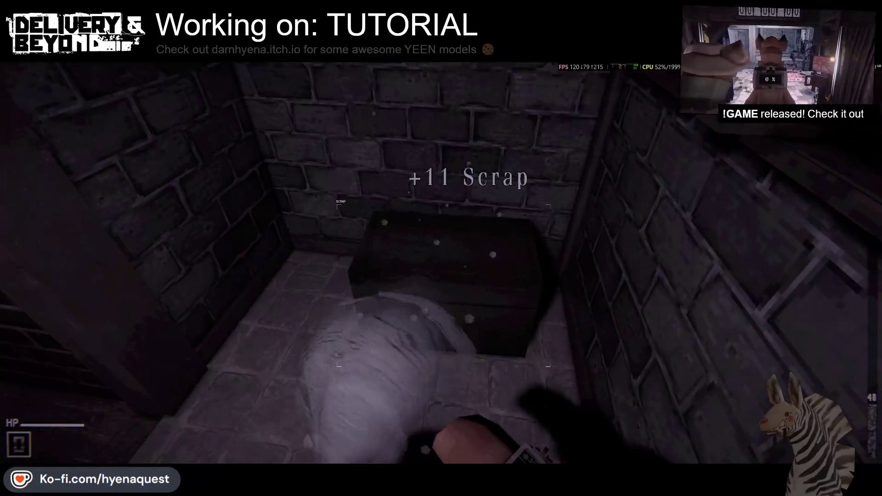
key("w")
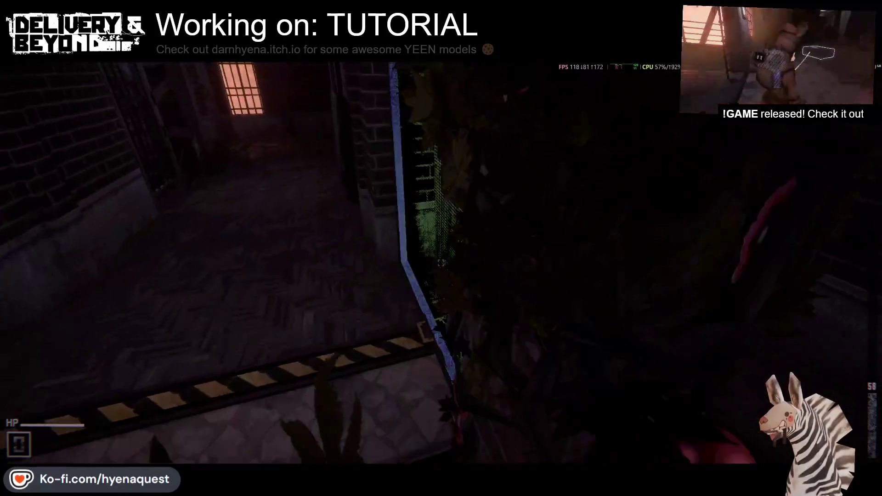
key("w")
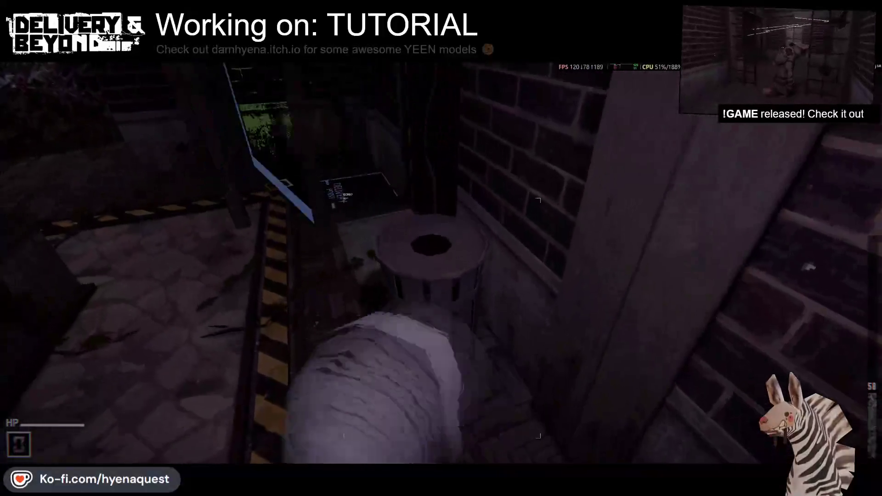
key("e")
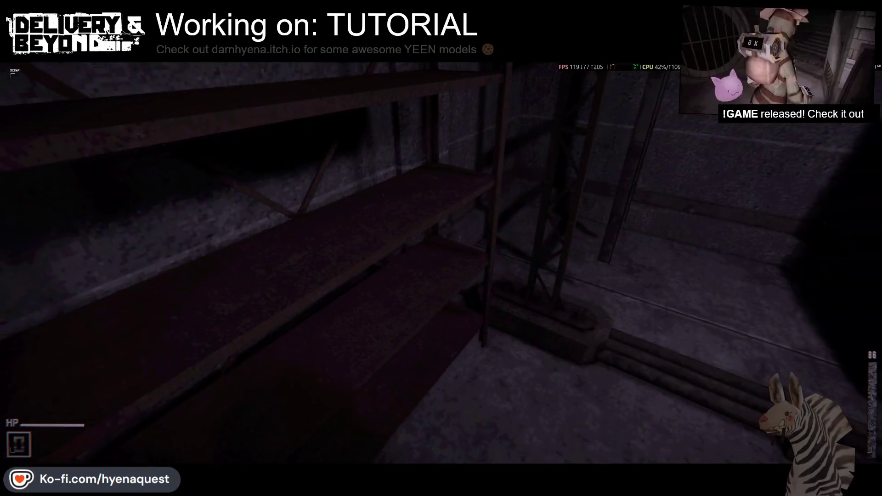
key("alt+Tab")
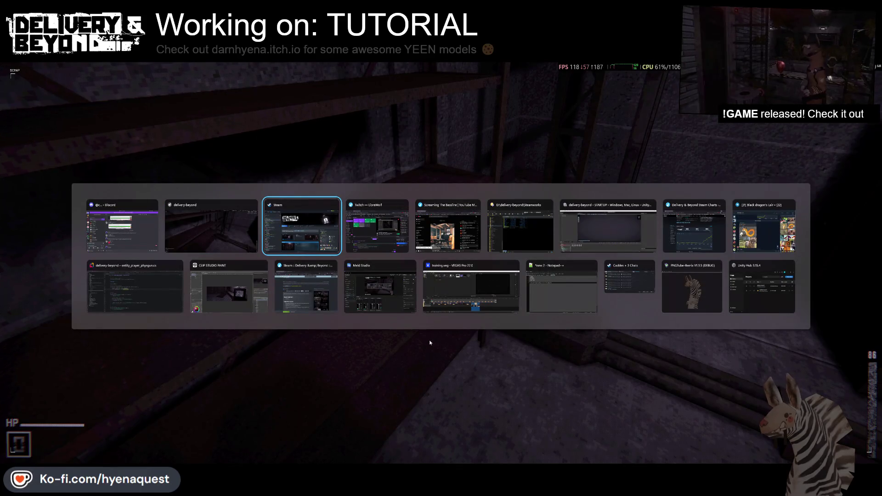
Grab the 43% container and carry it through the brick alleys toward the wooden-floored room
key("Escape")
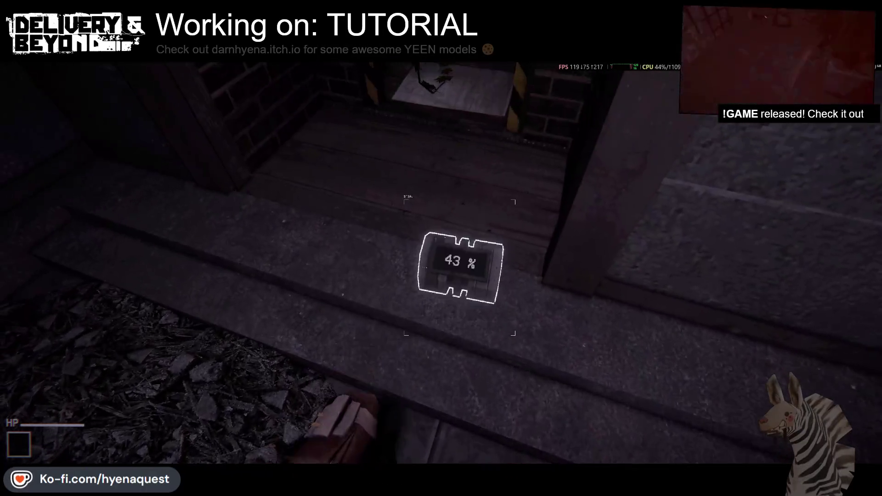
left_click(441, 248)
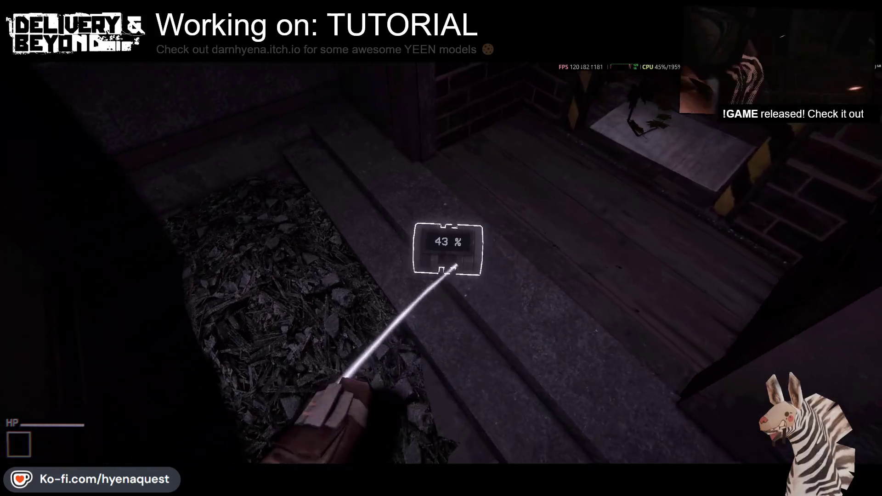
left_click(441, 248)
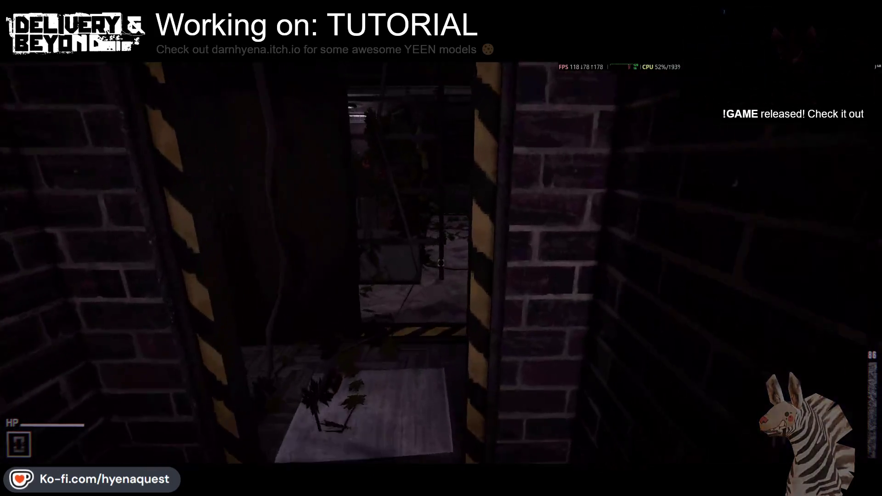
key("w")
key("w")
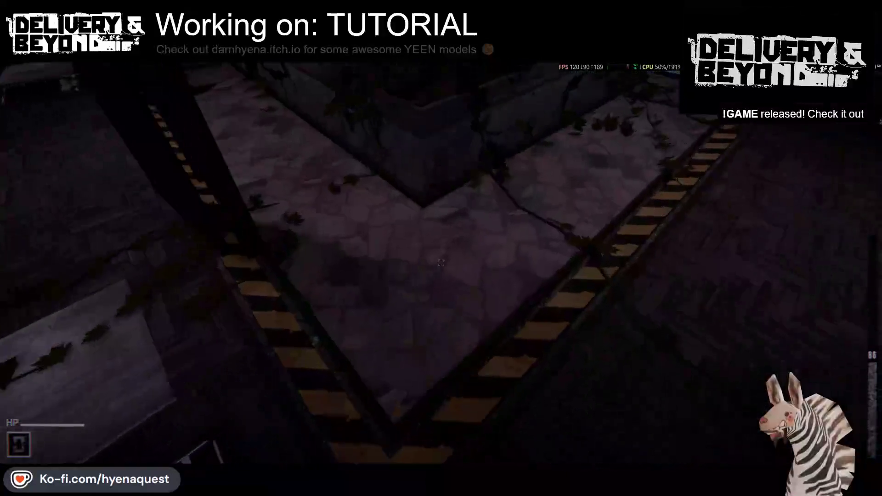
key("w")
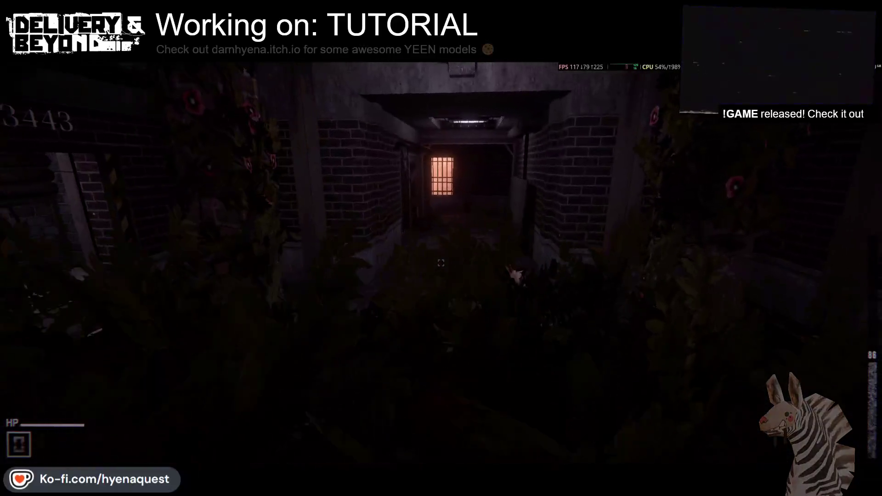
key("w")
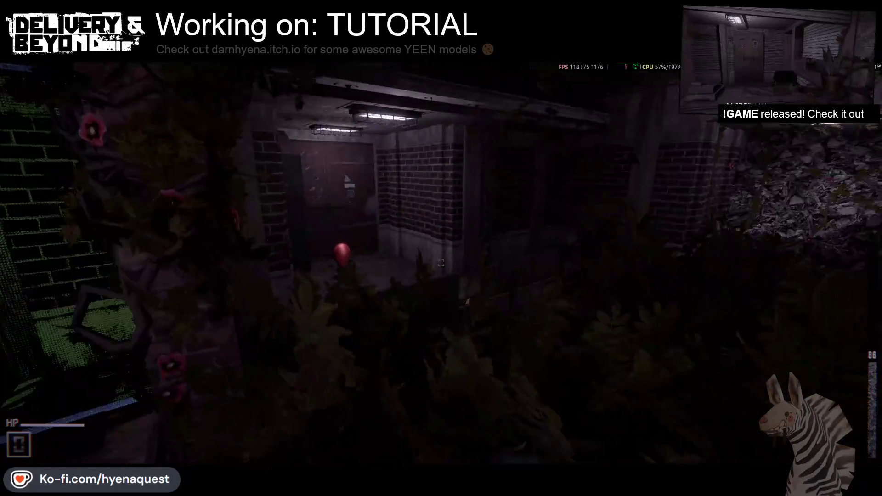
key("w")
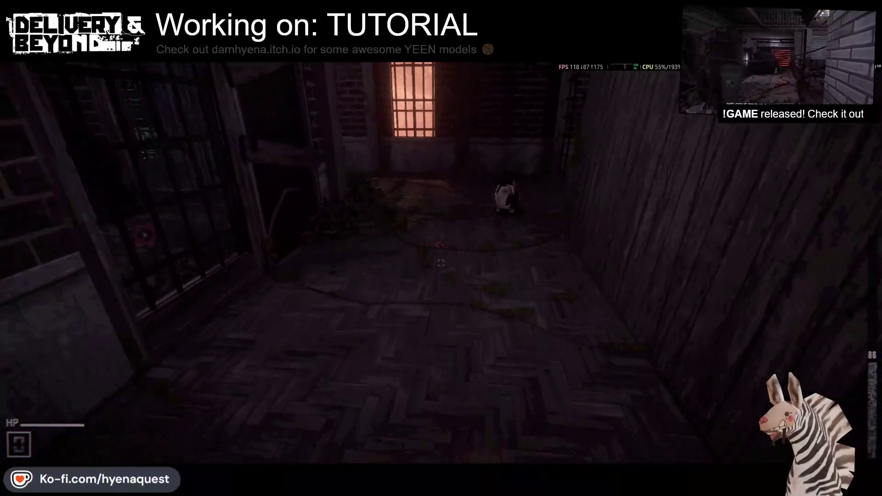
key("alt+Tab")
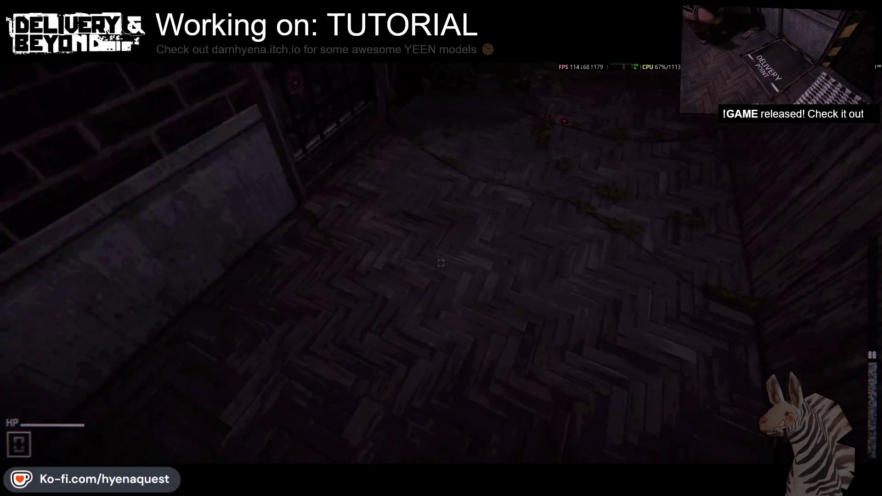
Walk down the barred corridor into the rubble room and collect its scrap
key("w")
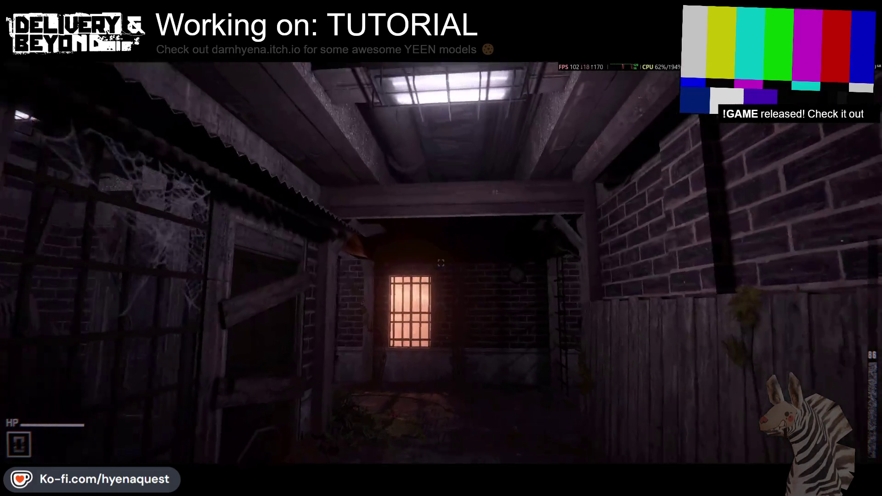
key("w")
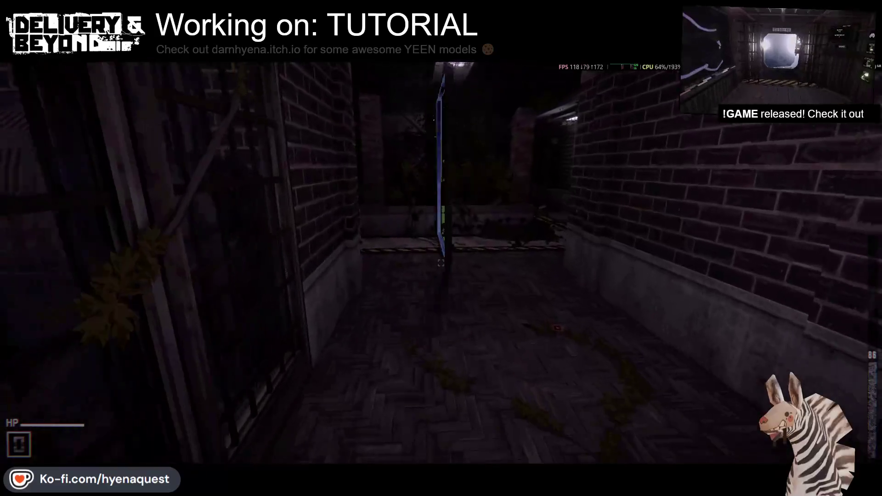
key("w")
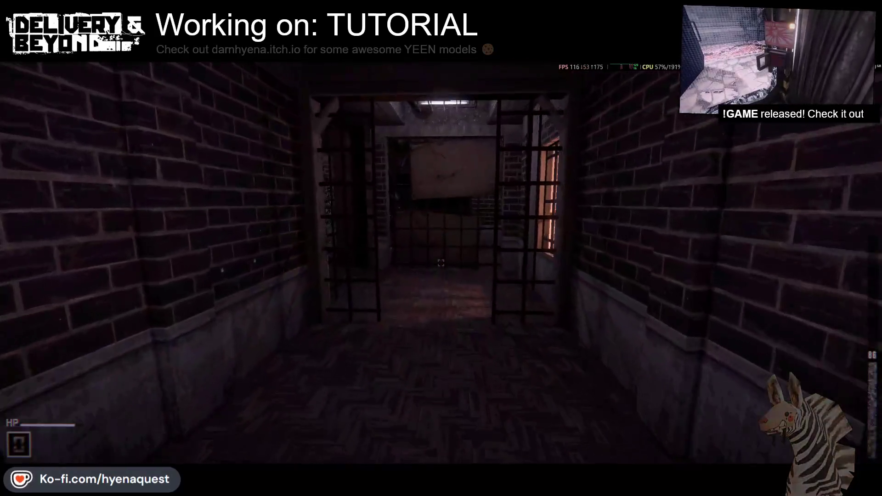
key("w")
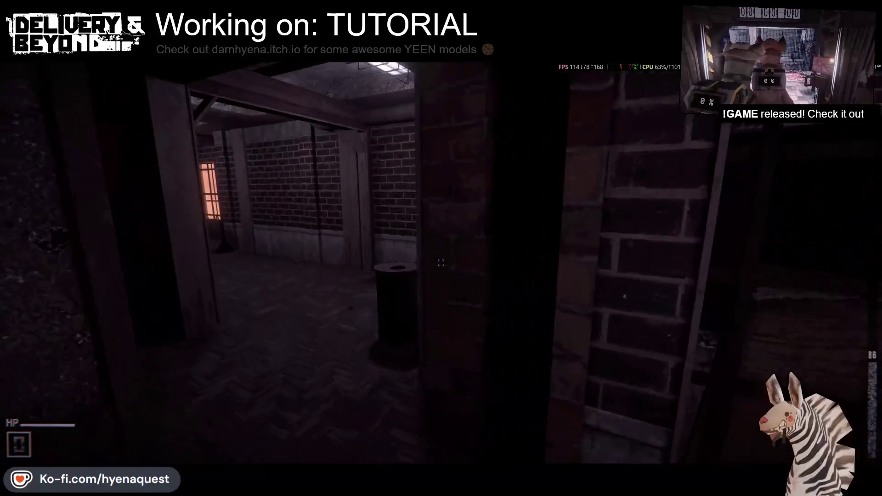
key("e")
Decompress the container's scrap at the DEPOSIT machine, retrieve it emptied, and back away to the keypad
key("w")
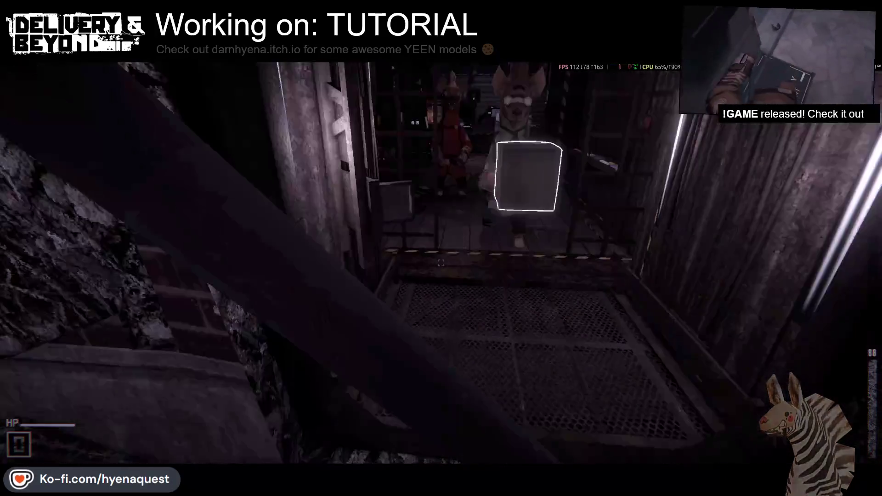
key("w")
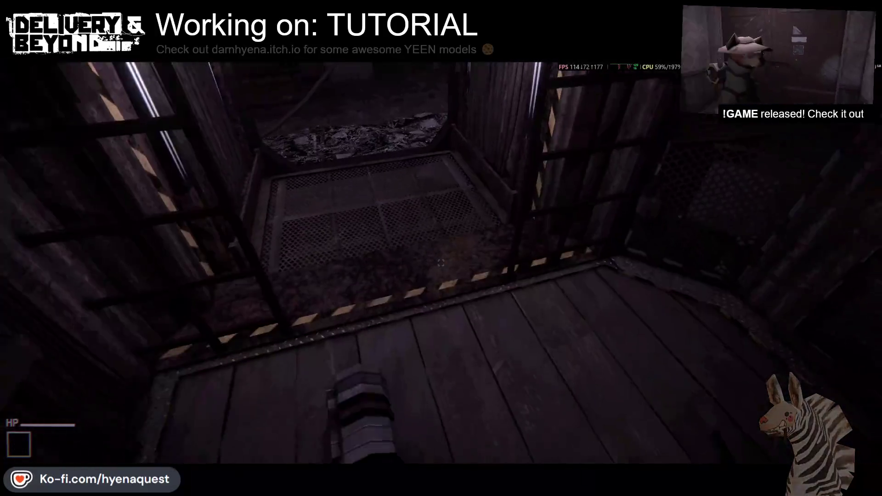
key("w")
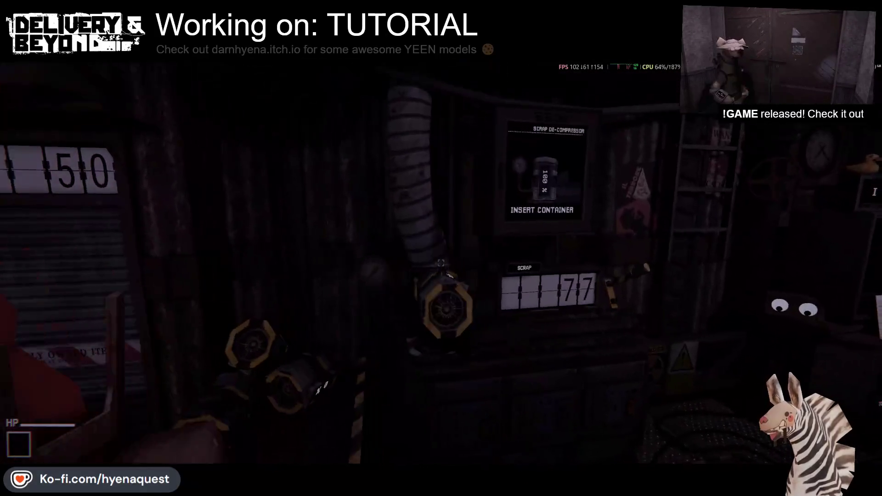
key("e")
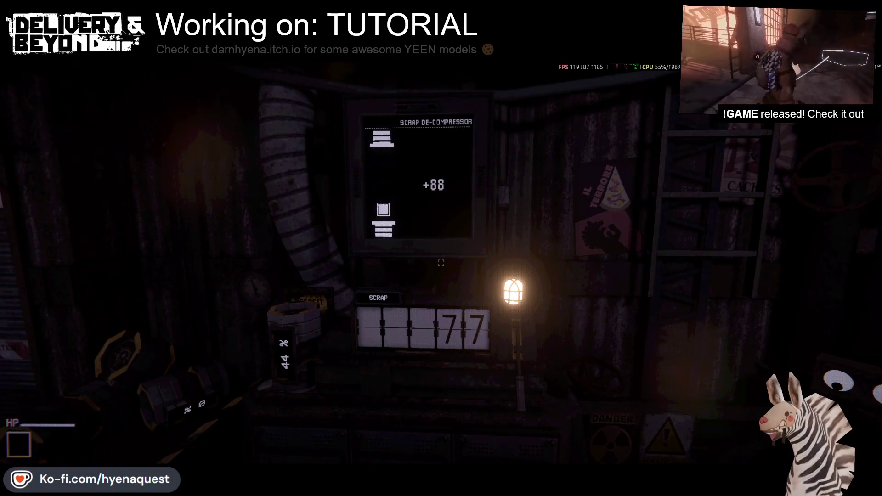
key("a")
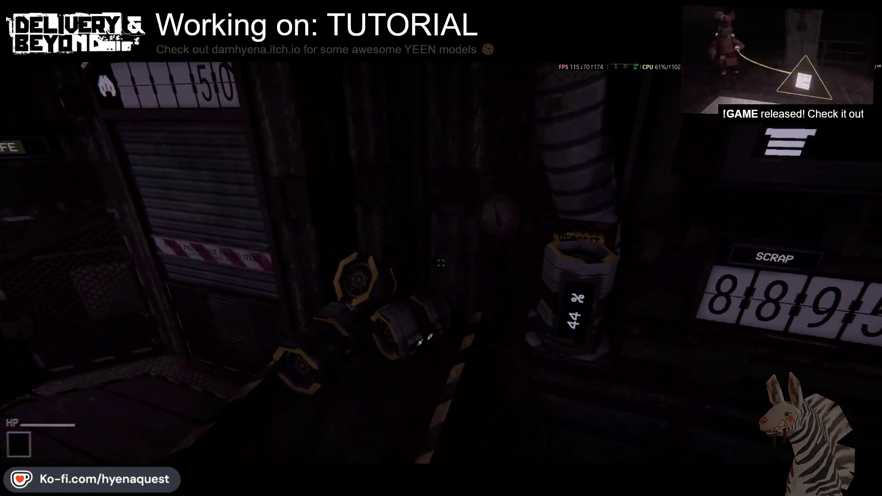
key("d")
key("d")
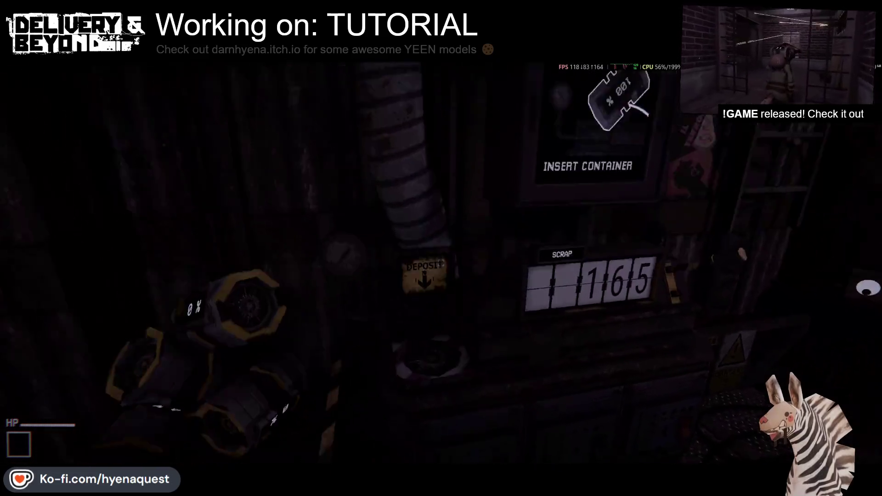
key("a")
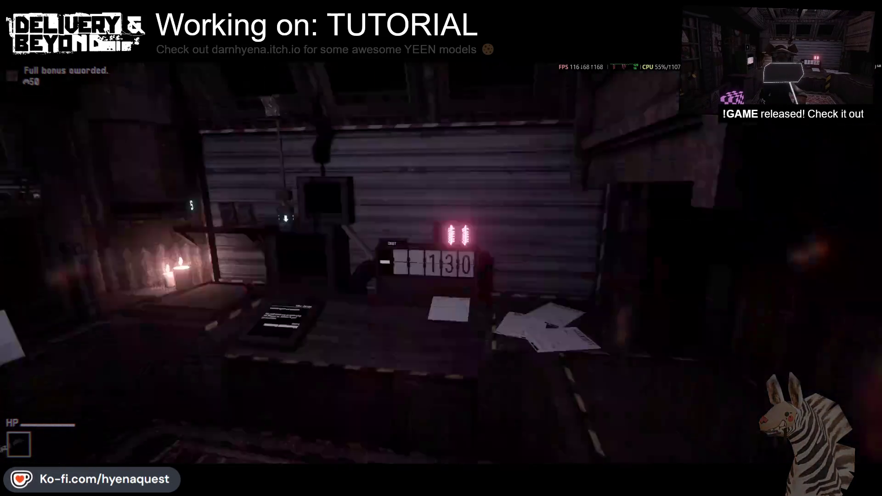
key("e")
key("w")
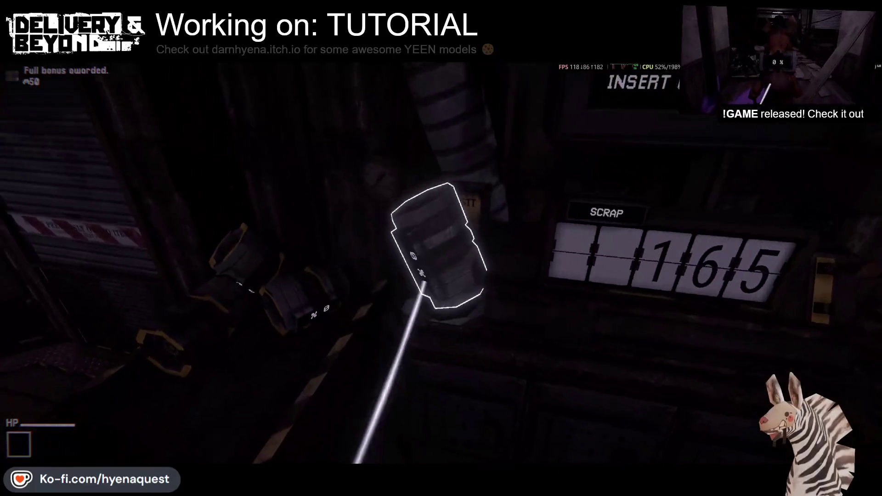
key("s")
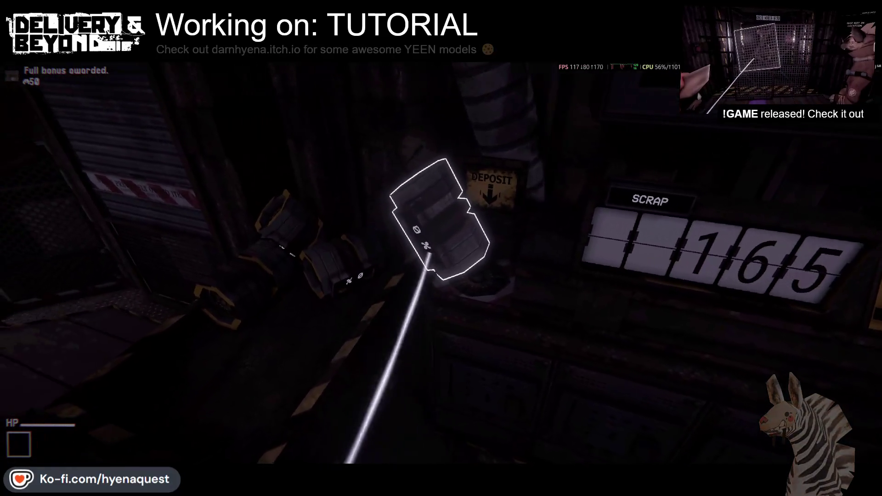
key("s")
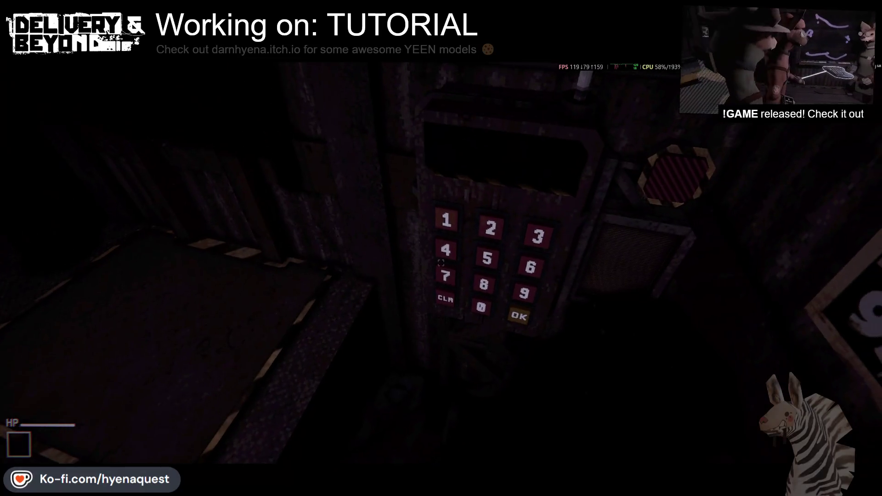
Enter delivery address 4271 on the keypad and submit it to start the delivery
left_click(440, 271)
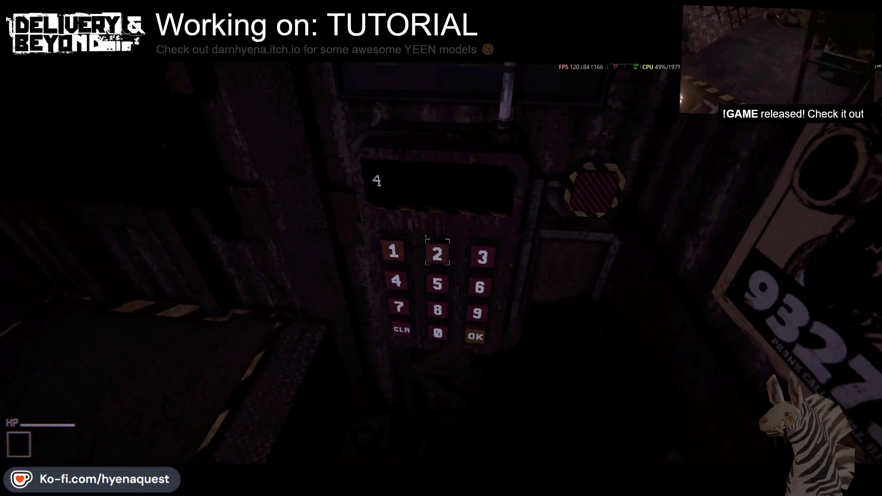
left_click(483, 212)
left_click(440, 260)
left_click(442, 262)
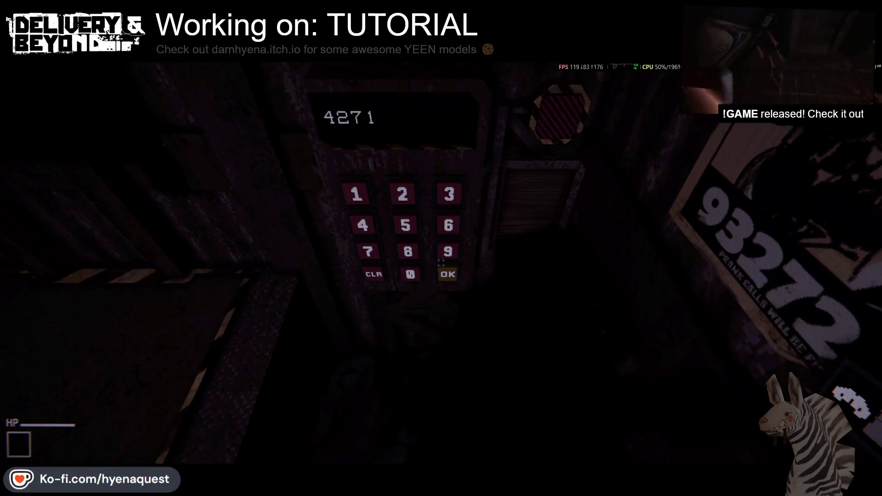
left_click(441, 263)
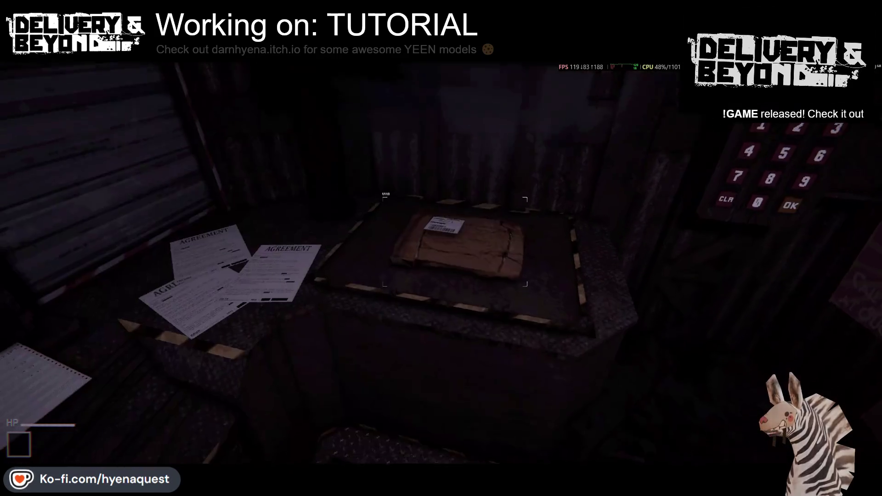
Carry the package down the alley to the delivery mat in the wooden room
left_click(451, 250)
key("w")
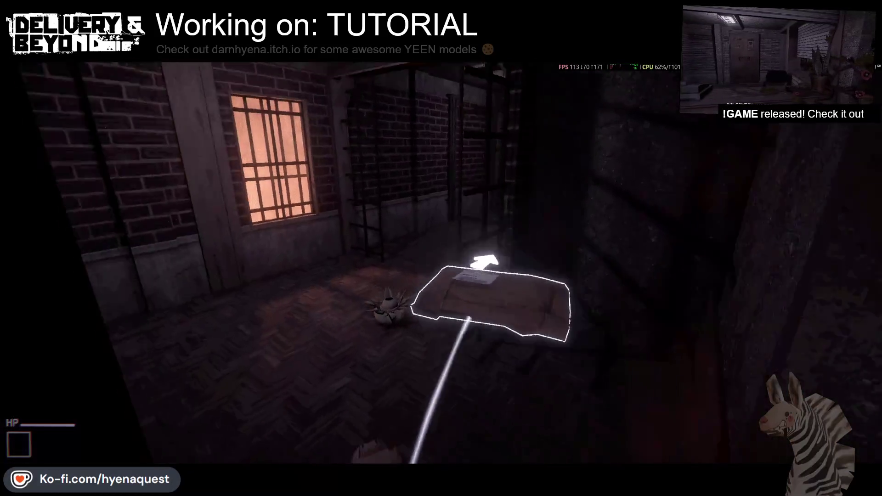
left_click(441, 263)
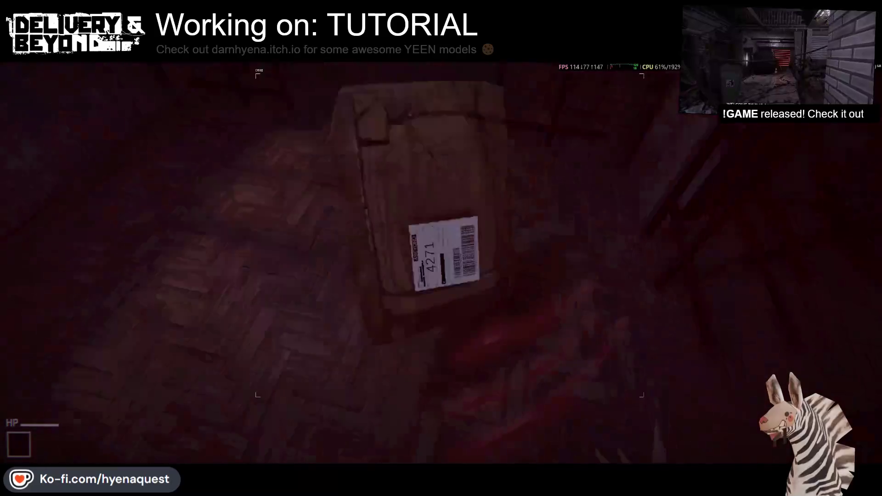
left_click(441, 248)
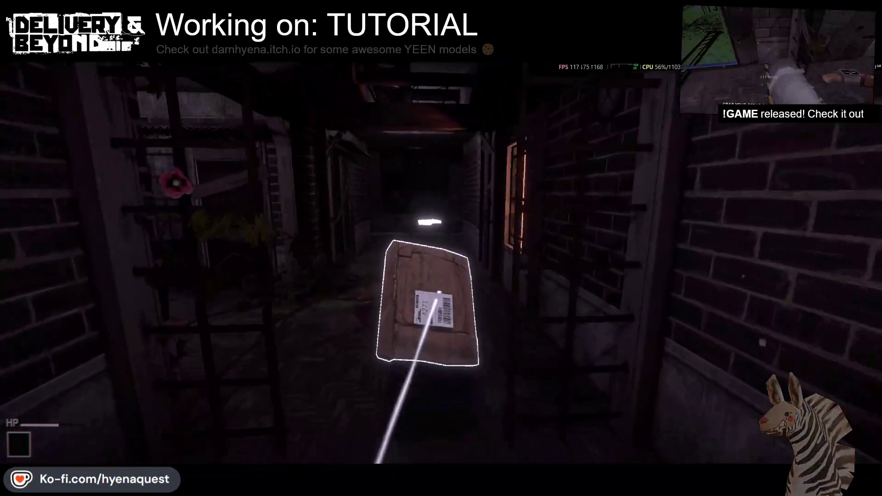
key("w")
key("w")
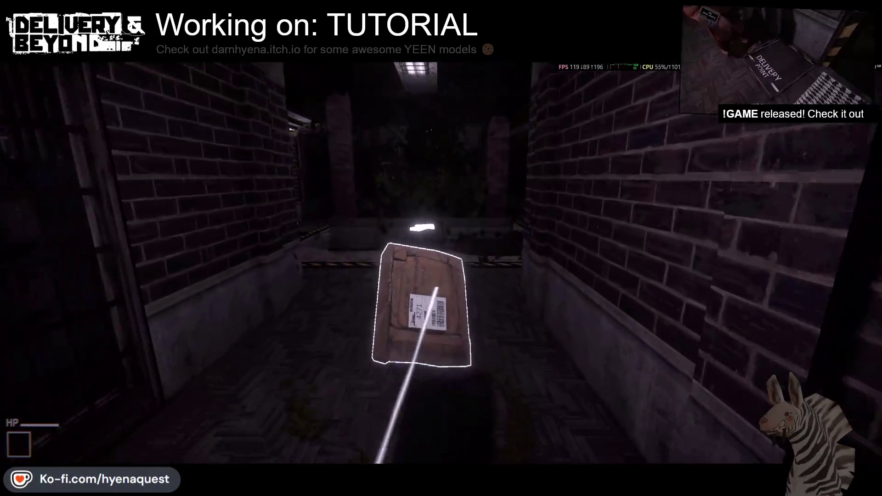
key("w")
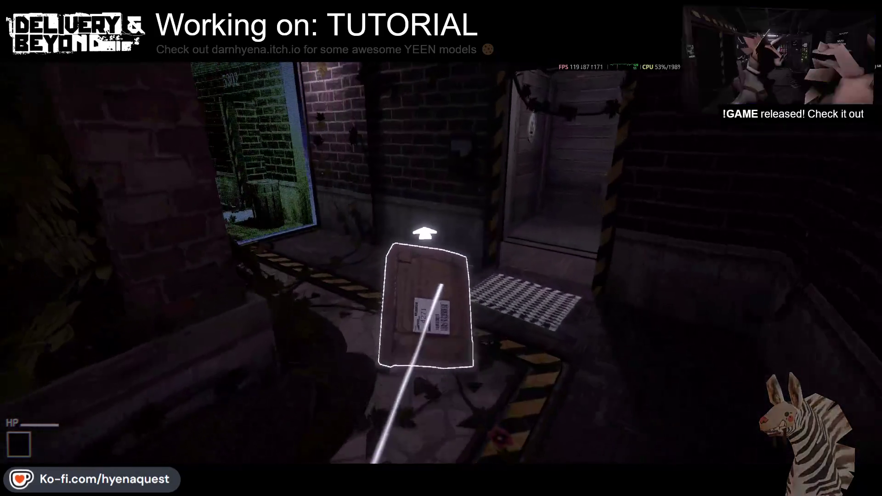
key("w")
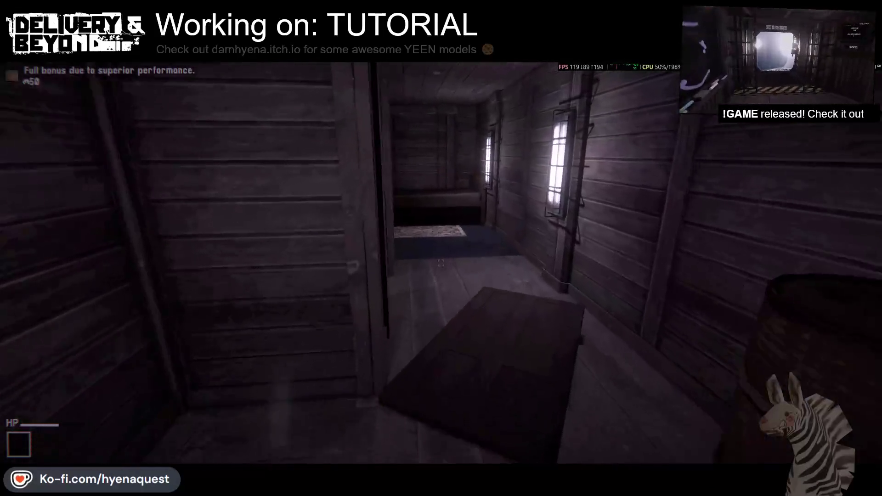
key("w")
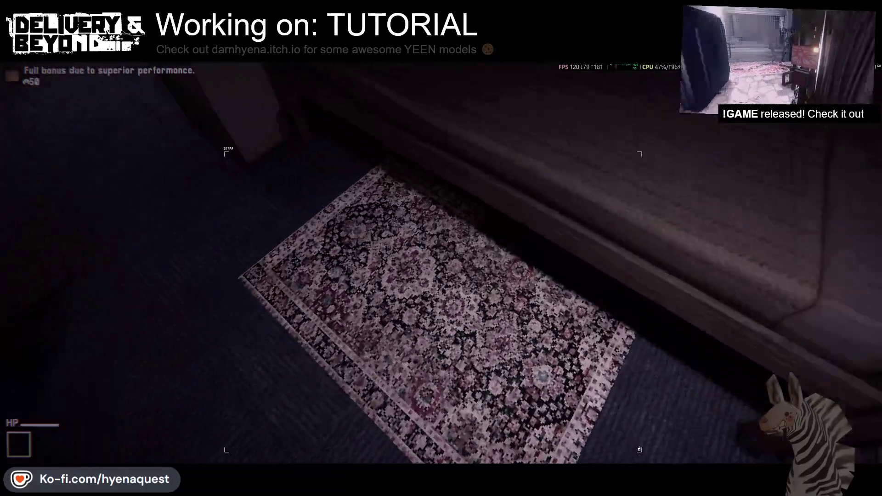
Walk back through the corridors to the store counter and pause into settings
key("w")
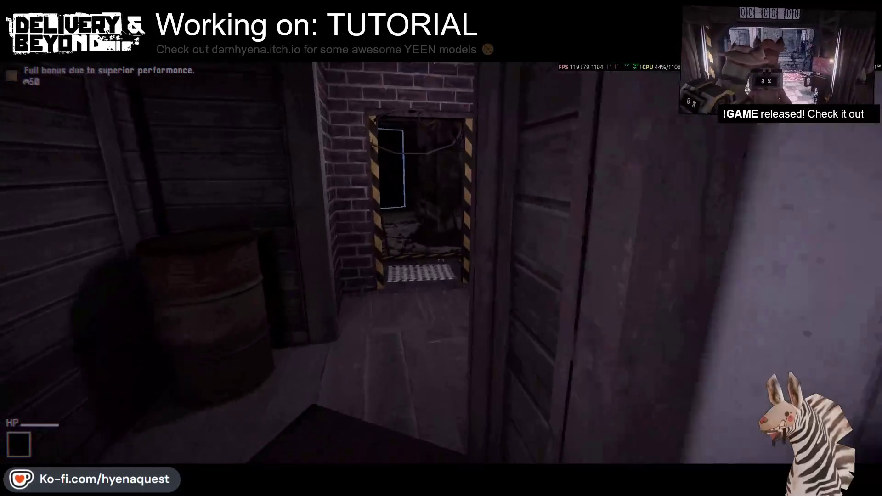
key("w")
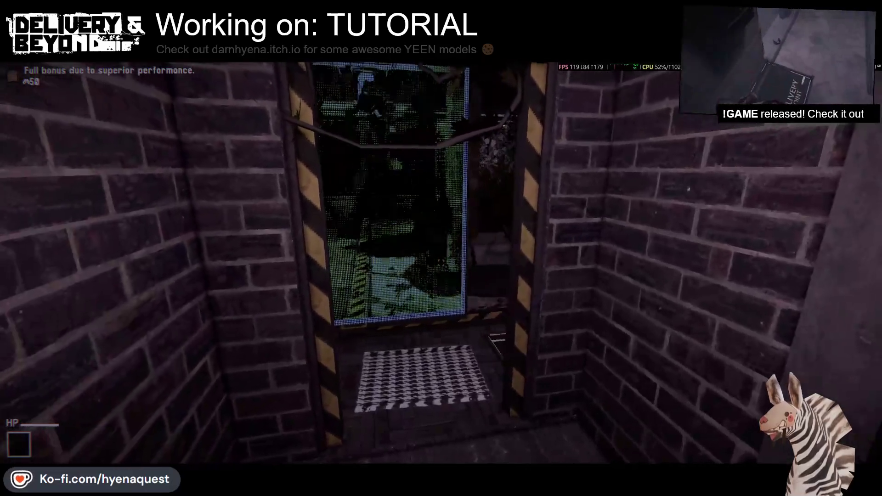
key("w")
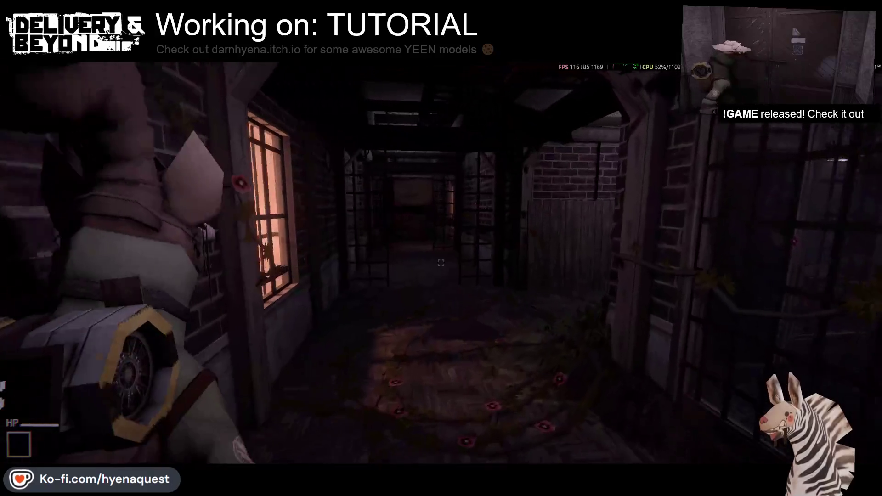
key("w")
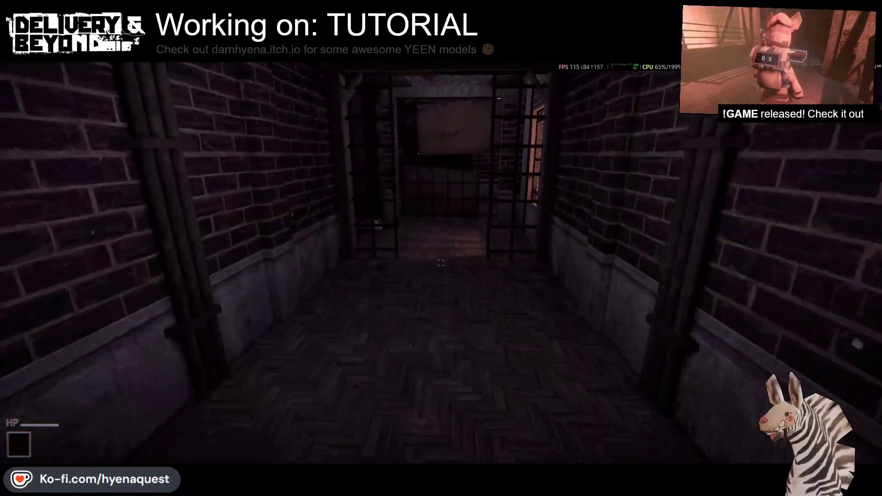
key("w")
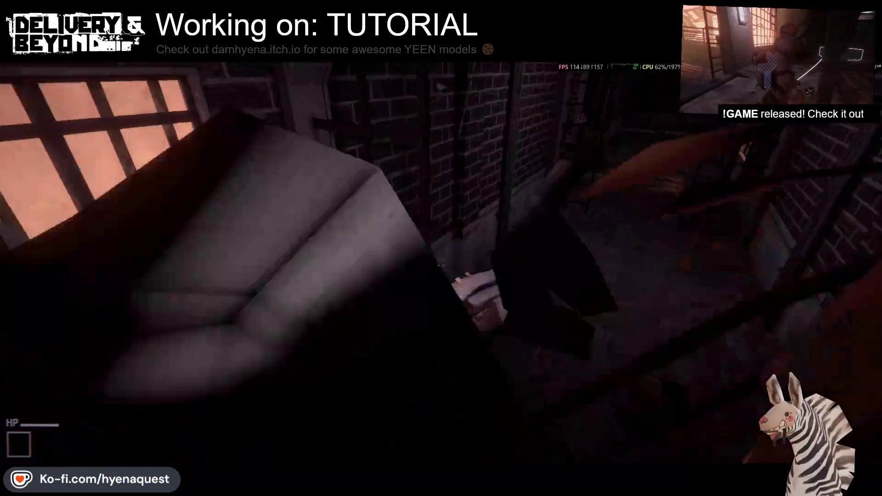
key("w")
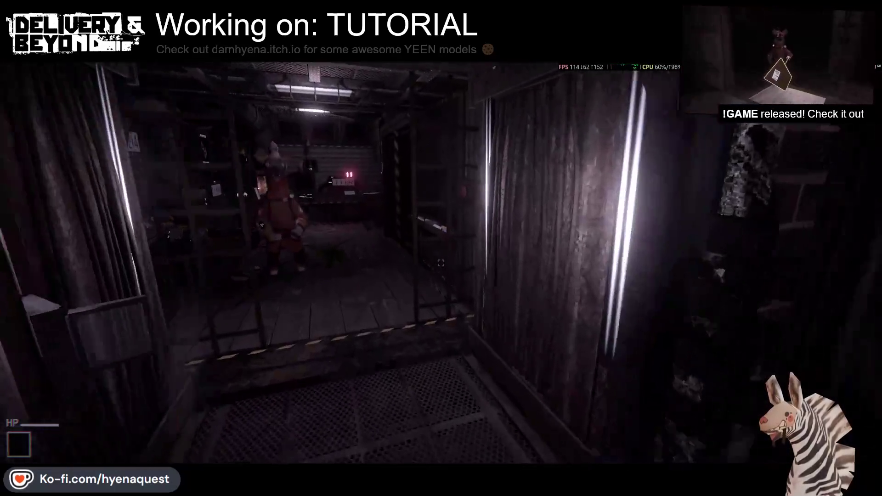
key("w")
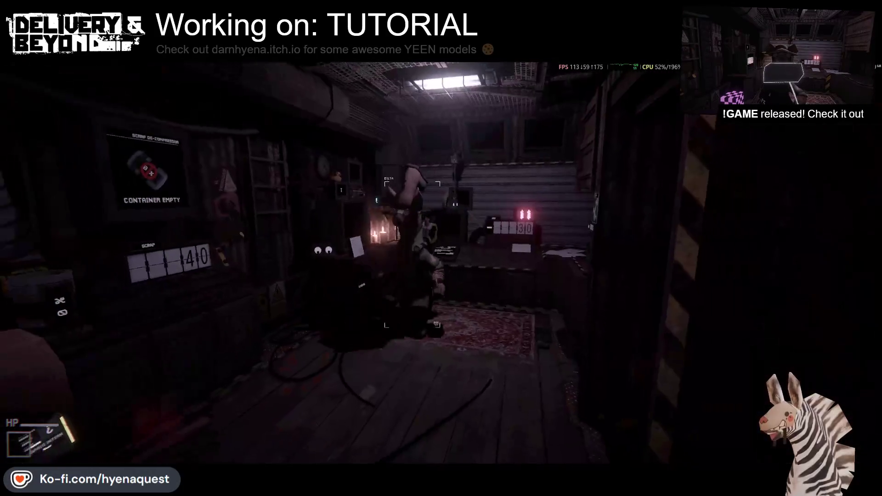
key("a")
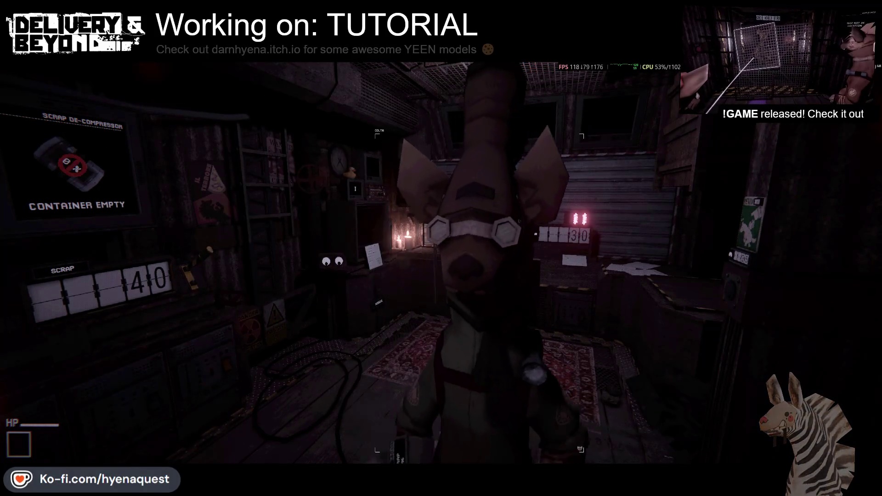
key("Escape")
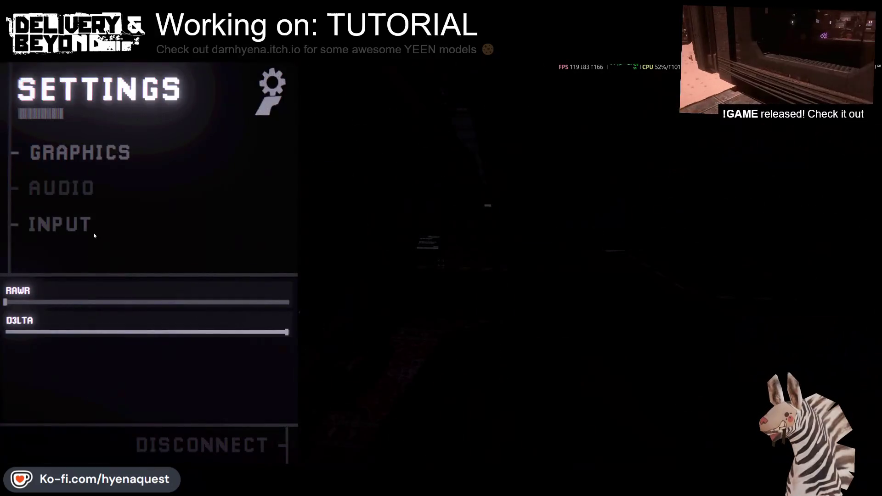
Disconnect and quit the game, then start linking the Steam event to a build branch
left_click(196, 442)
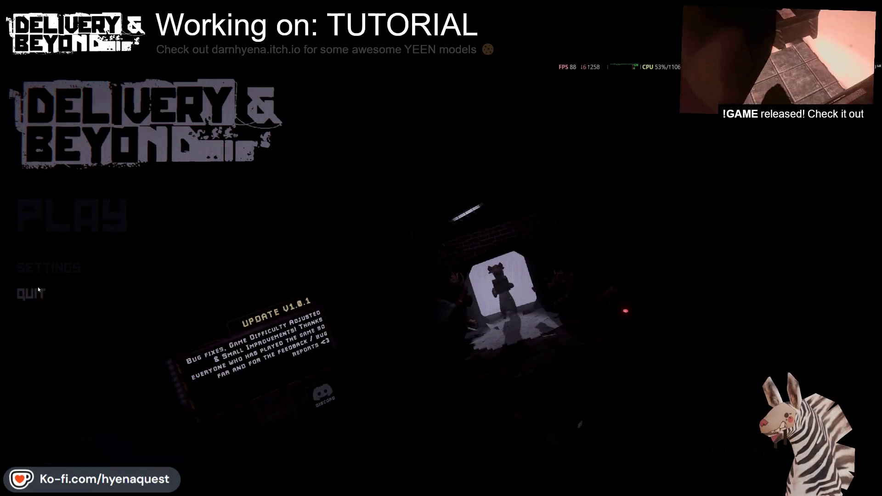
left_click(40, 291)
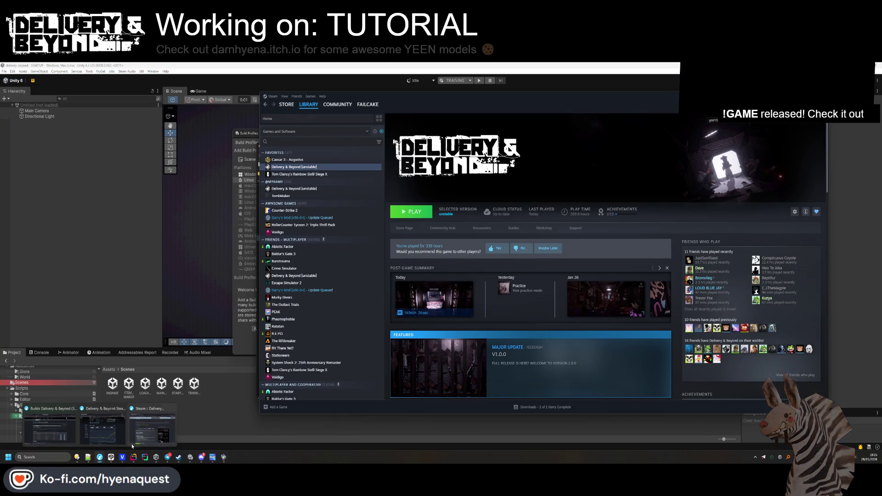
left_click(100, 458)
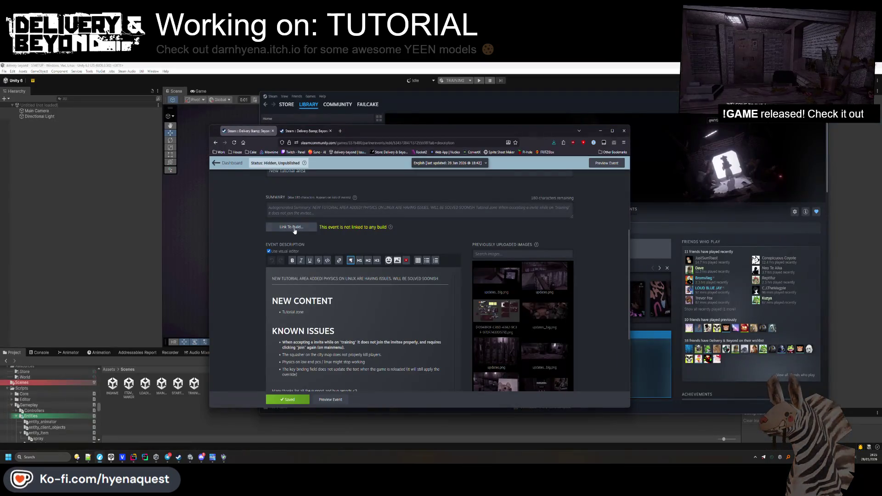
left_click(295, 229)
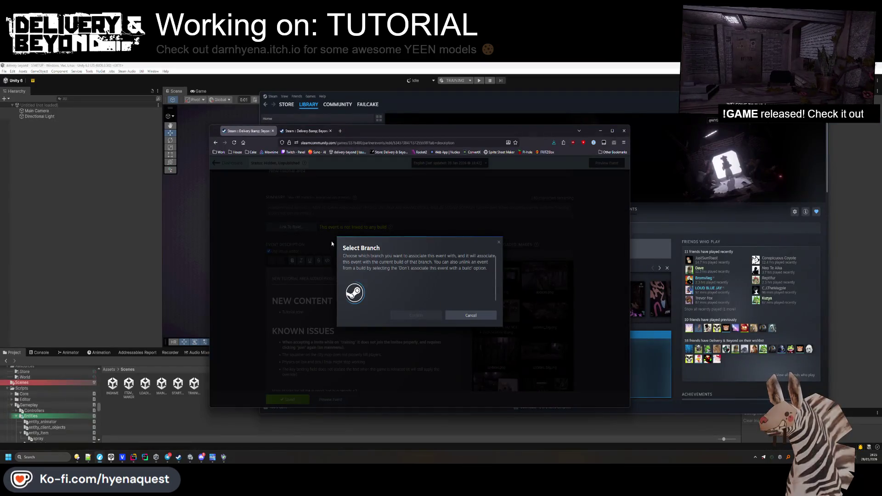